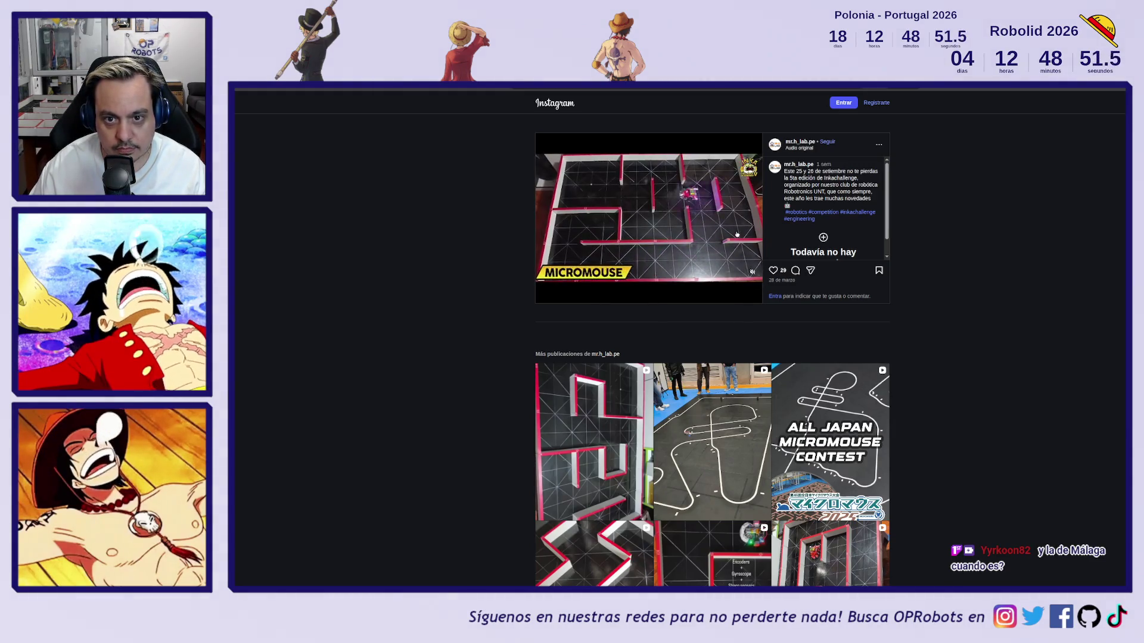
- Zoom the Instagram competition post to 200% and pause its video
{"action": "scroll", "coordinate": [737, 234], "scroll_direction": "up", "scroll_amount": 5, "text": "ctrl"}
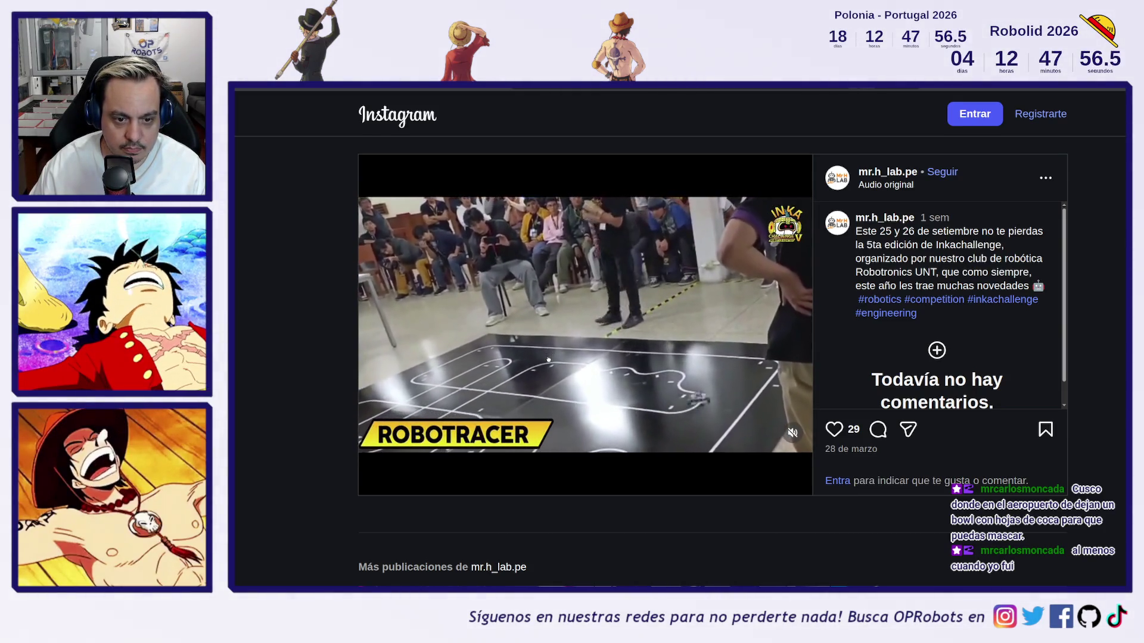
{"action": "left_click", "coordinate": [573, 357]}
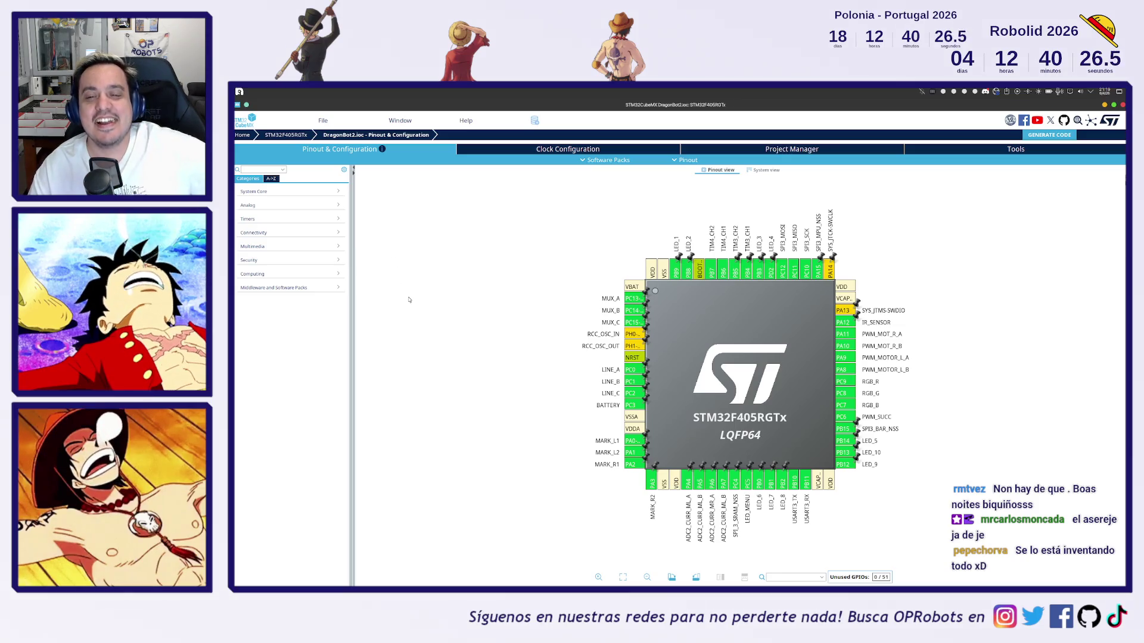
- Zoom the DragonBot2 pinout in and out, then switch to the 4-Mbit serial RAM datasheet
{"action": "scroll", "coordinate": [542, 414], "scroll_direction": "up", "scroll_amount": 1}
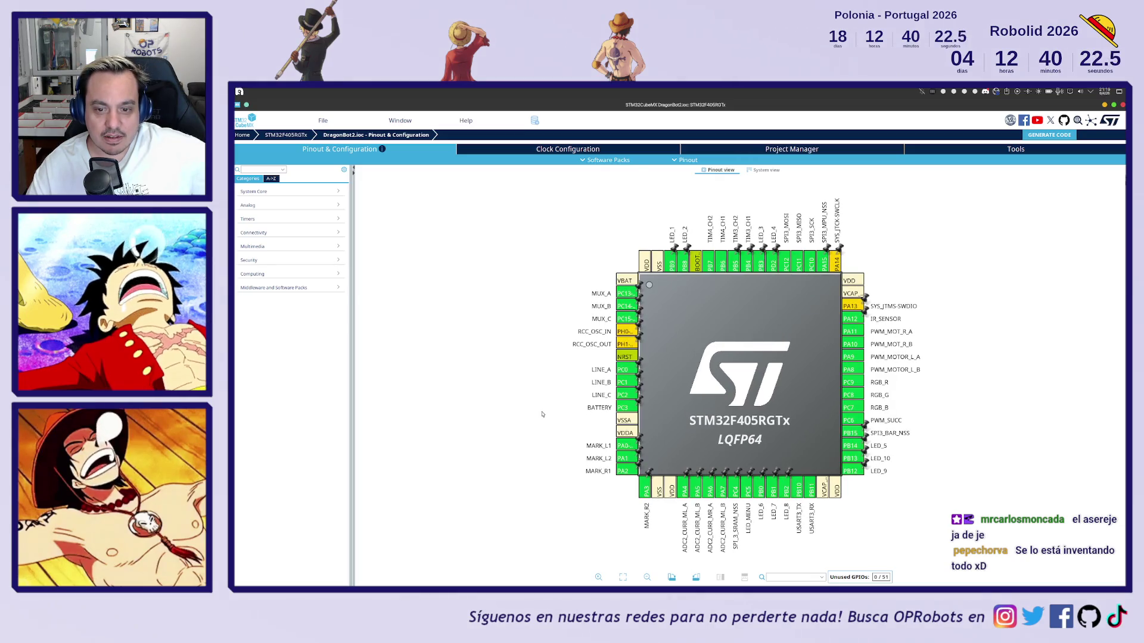
{"action": "scroll", "coordinate": [542, 414], "scroll_direction": "down", "scroll_amount": 1}
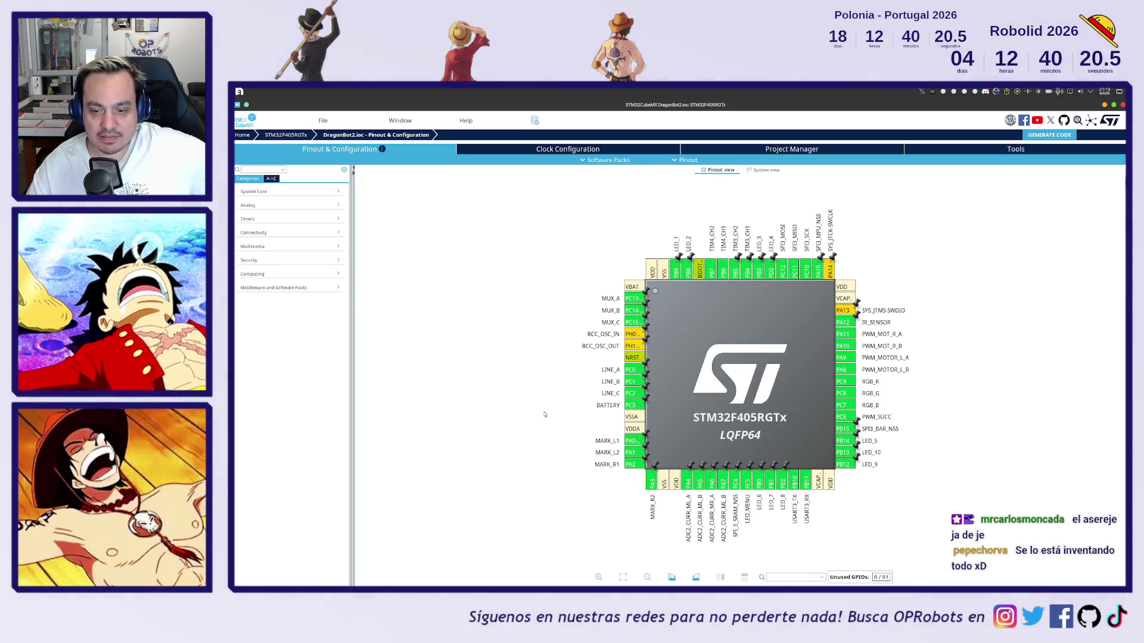
{"action": "key", "text": "alt+Tab"}
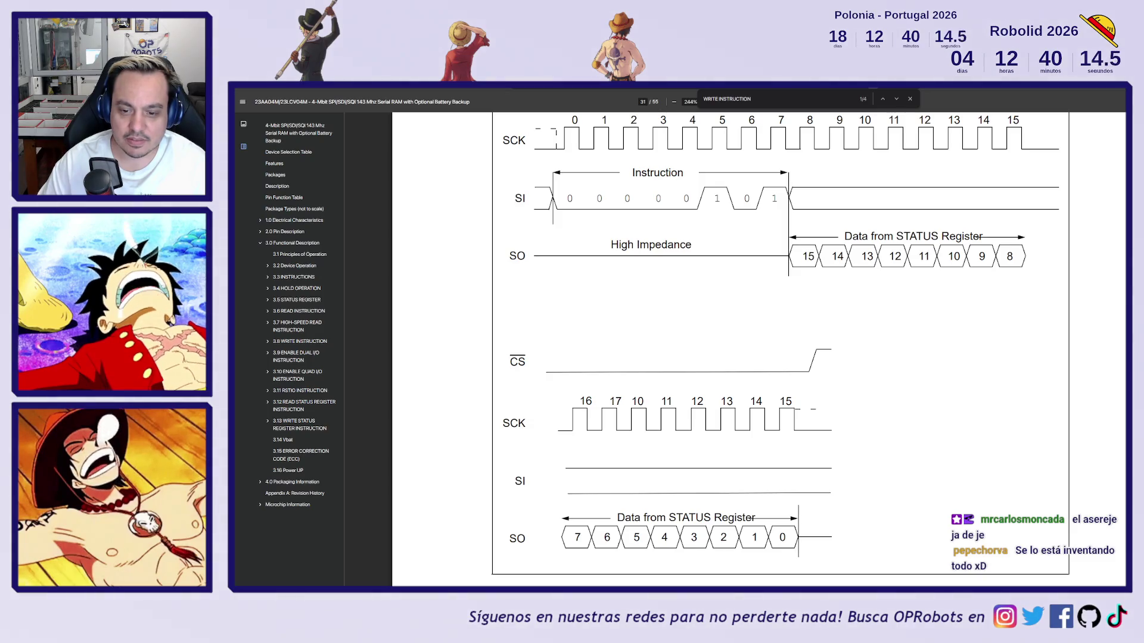
- Search stm32f405rgt6 in a new tab and open its STM32F405xx/407xx datasheet PDF
{"action": "key", "text": "ctrl+t"}
{"action": "type", "text": "stm32f405rgt6"}
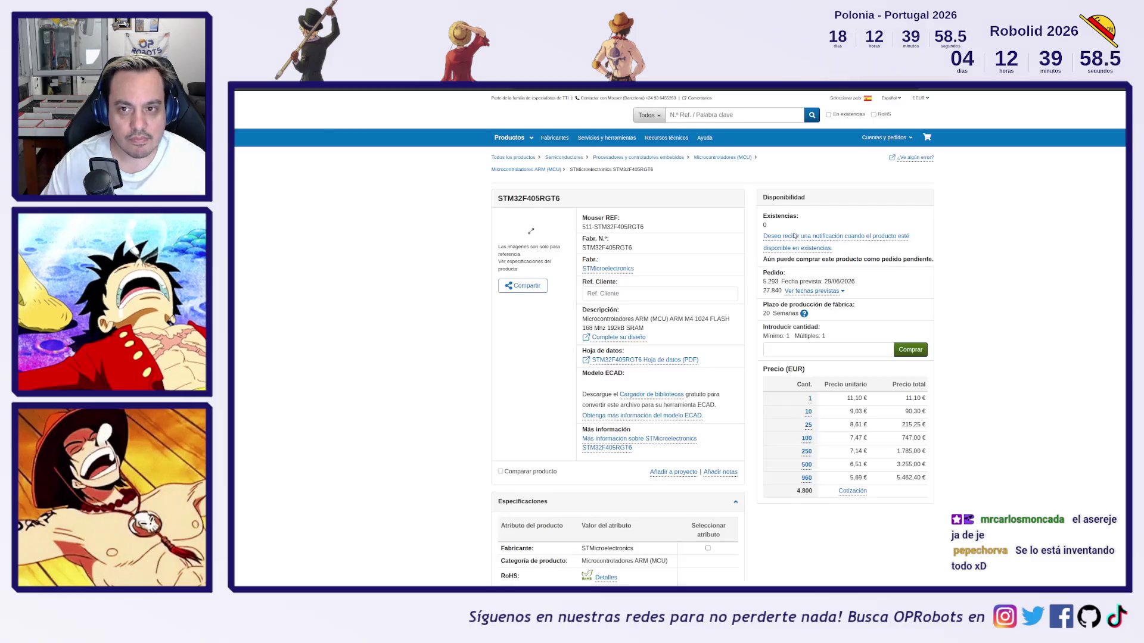
{"action": "left_click", "coordinate": [635, 360]}
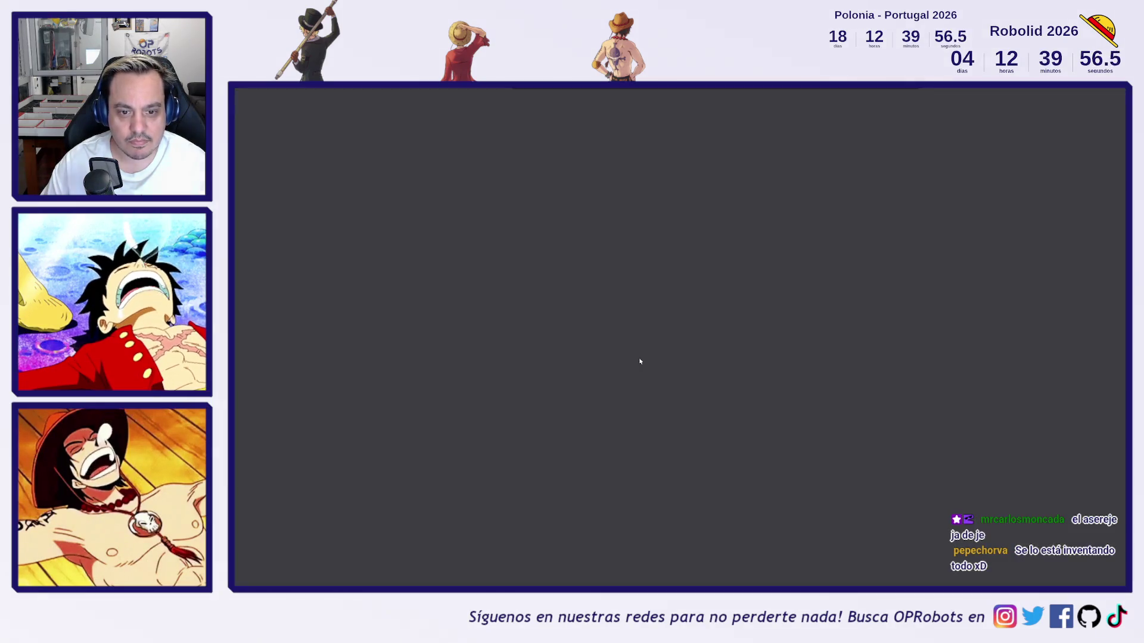
{"action": "scroll", "coordinate": [796, 202], "scroll_direction": "up", "scroll_amount": 5, "text": "ctrl"}
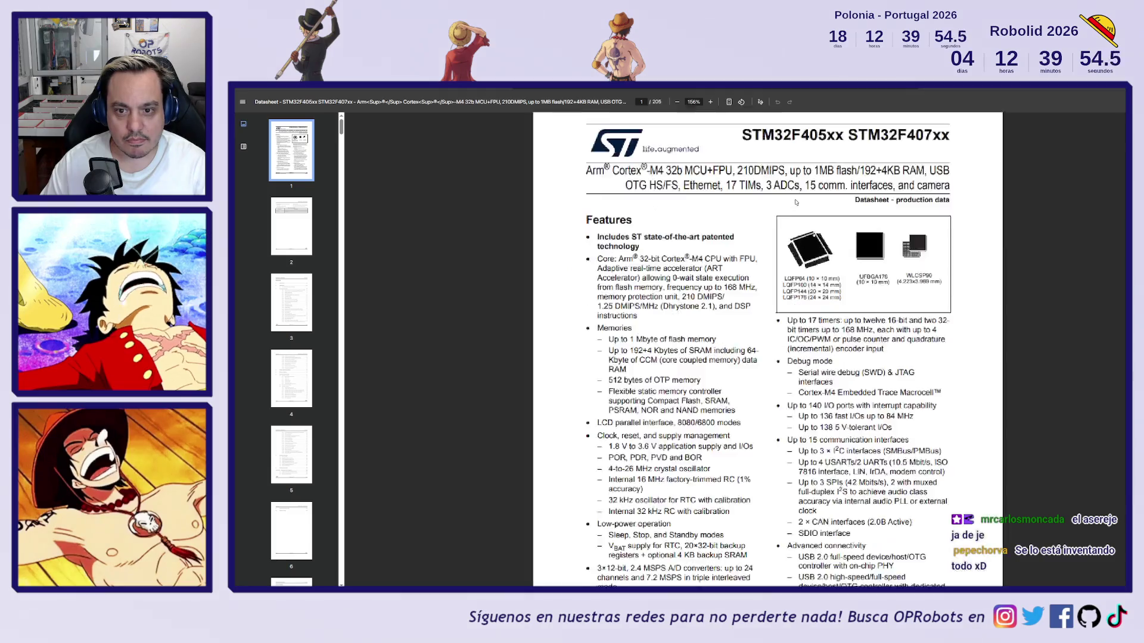
- Find 'FSMC' on the datasheet Contents page, marking the Flexible static memory controller entry
{"action": "scroll", "coordinate": [817, 241], "scroll_direction": "down", "scroll_amount": 2, "text": "ctrl"}
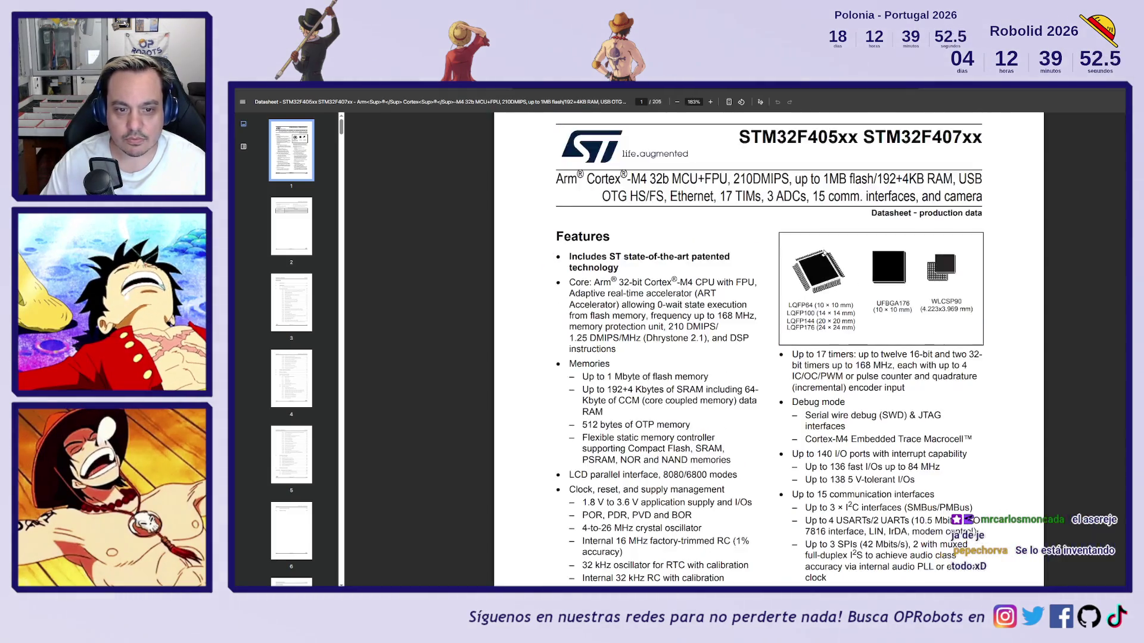
{"action": "scroll", "coordinate": [758, 294], "scroll_direction": "down", "scroll_amount": 20}
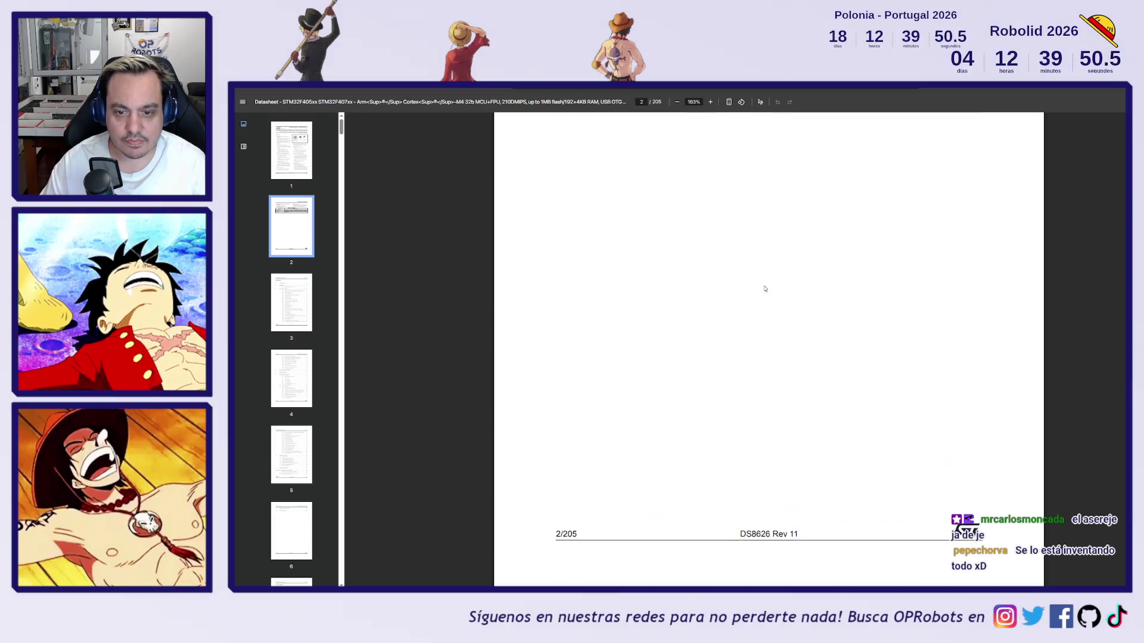
{"action": "scroll", "coordinate": [757, 285], "scroll_direction": "up", "scroll_amount": 3}
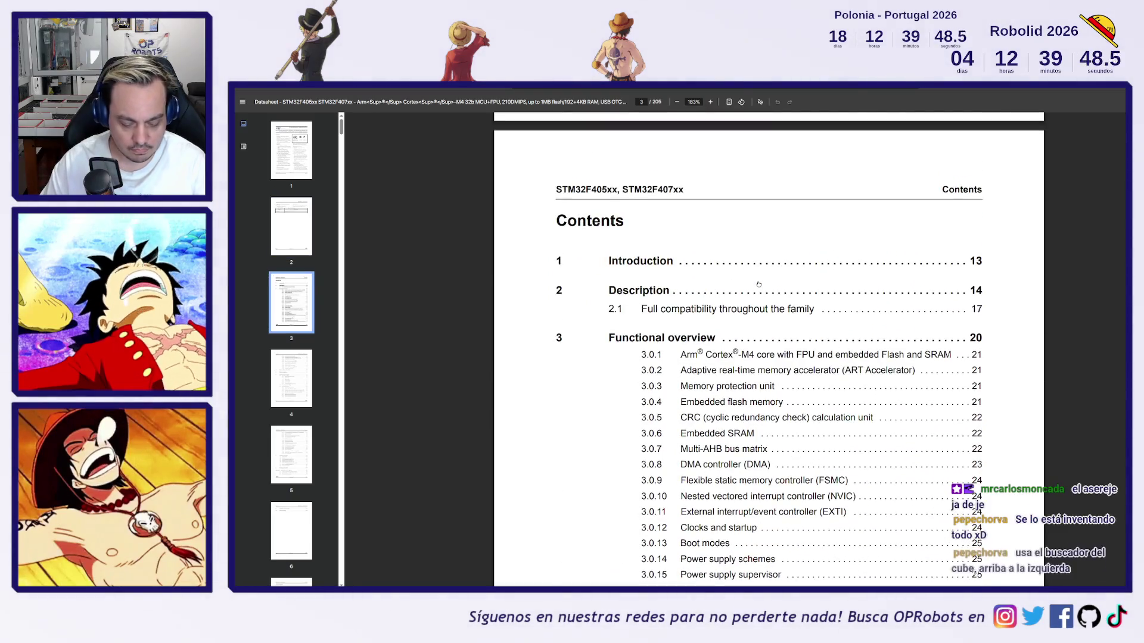
{"action": "key", "text": "ctrl+f"}
{"action": "type", "text": "FSMC"}
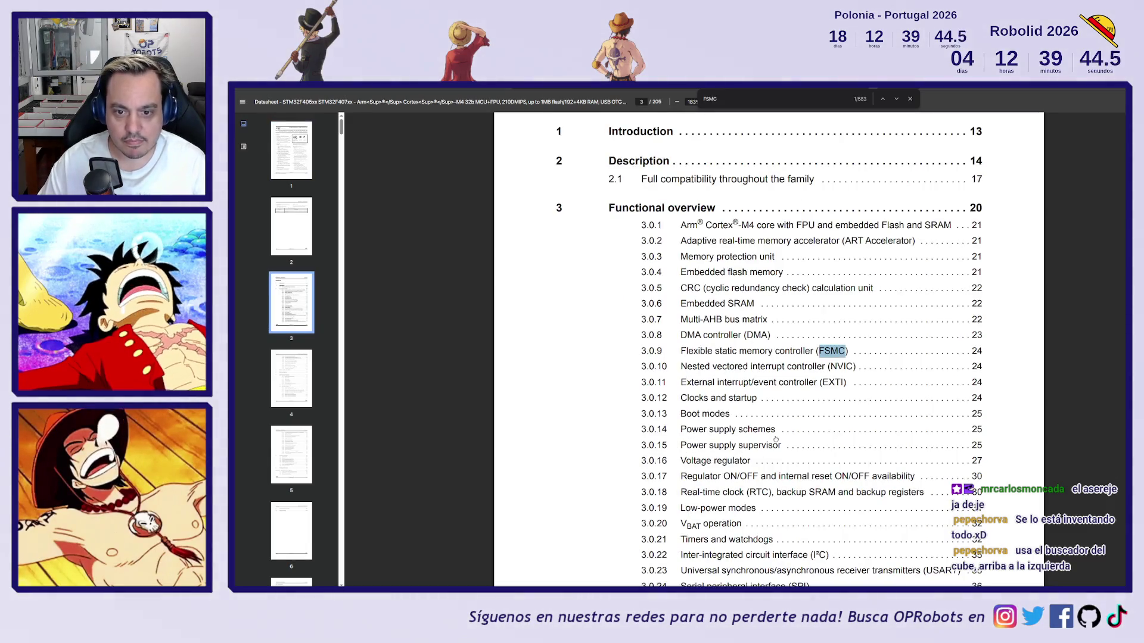
- Jump to the FSMC section on page 24 and step to the next FSMC match
{"action": "left_click", "coordinate": [794, 353]}
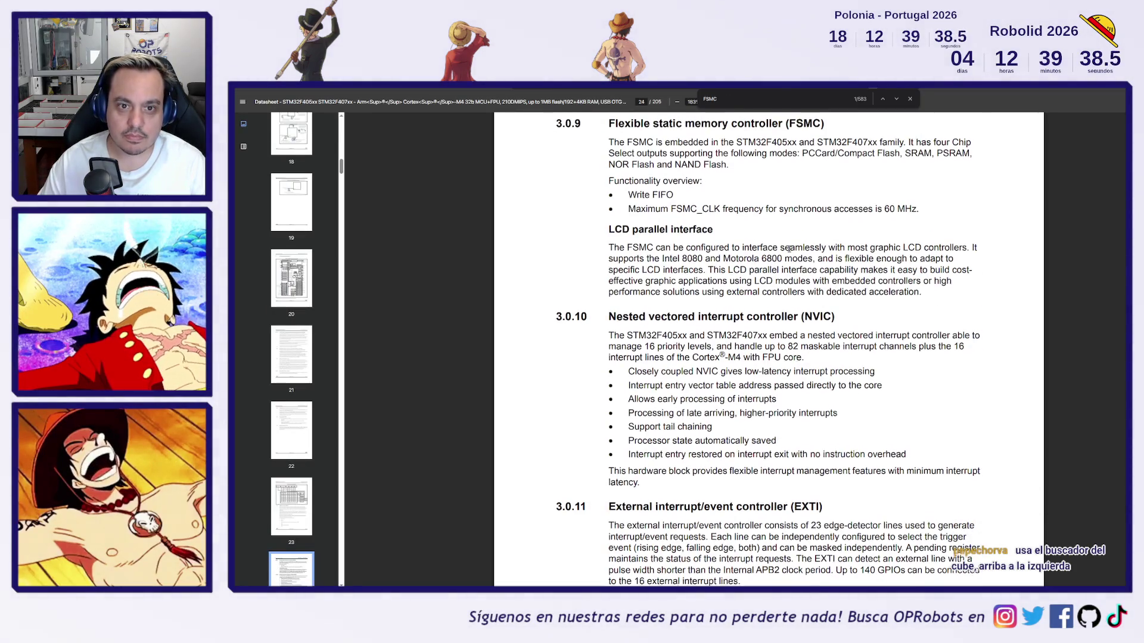
{"action": "scroll", "coordinate": [790, 250], "scroll_direction": "up", "scroll_amount": 1}
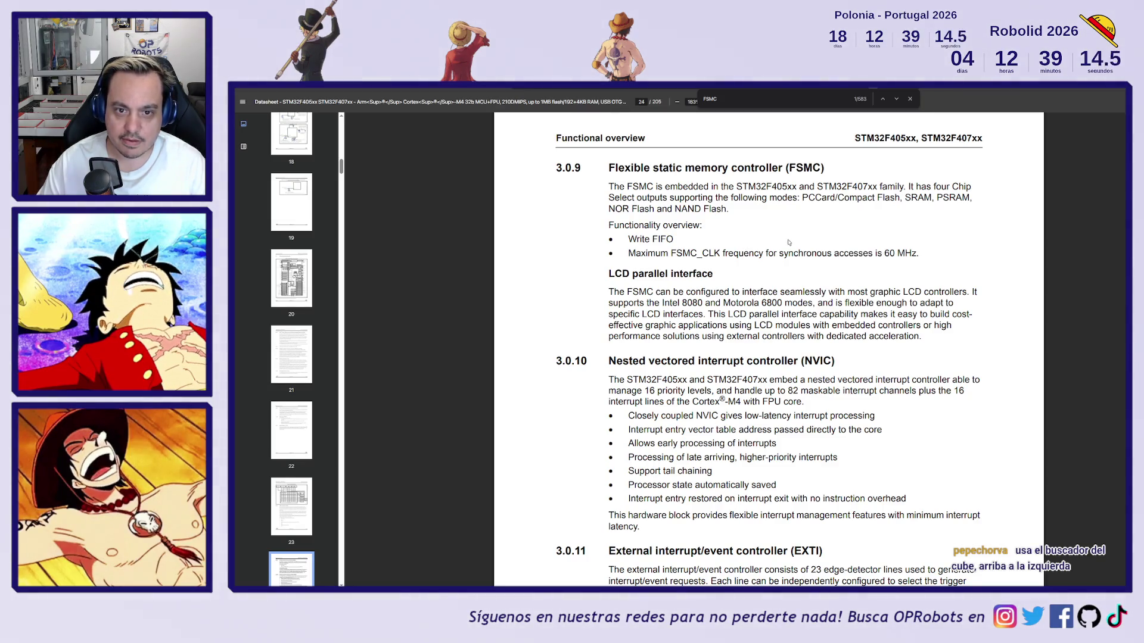
{"action": "double_click", "coordinate": [803, 169]}
{"action": "key", "text": "ctrl+f"}
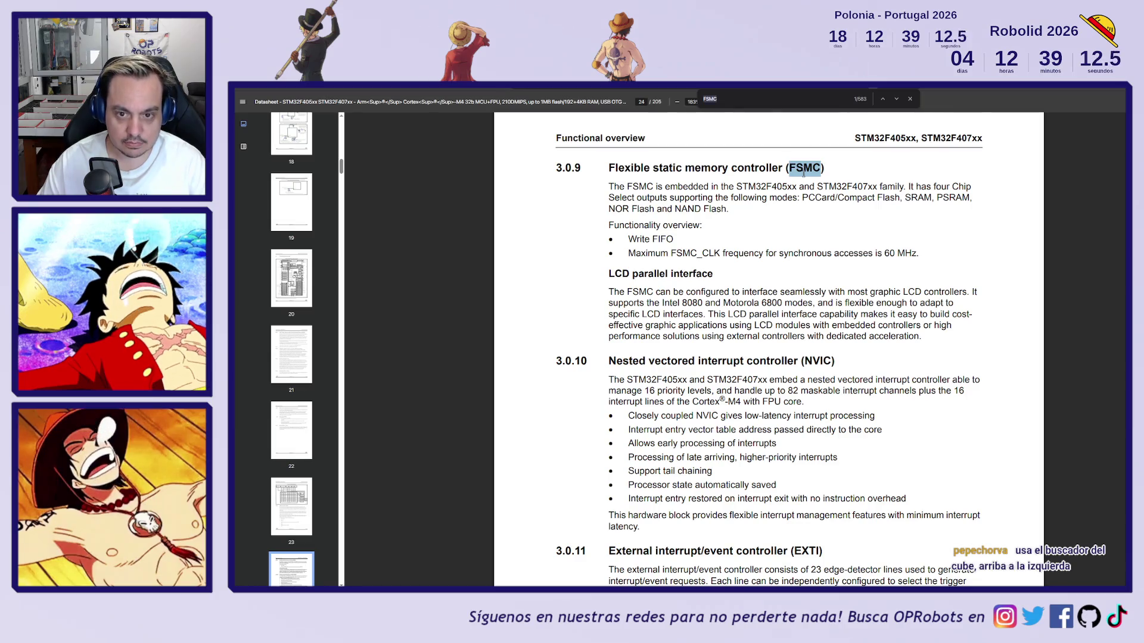
{"action": "key", "text": "Return"}
{"action": "key", "text": "Return"}
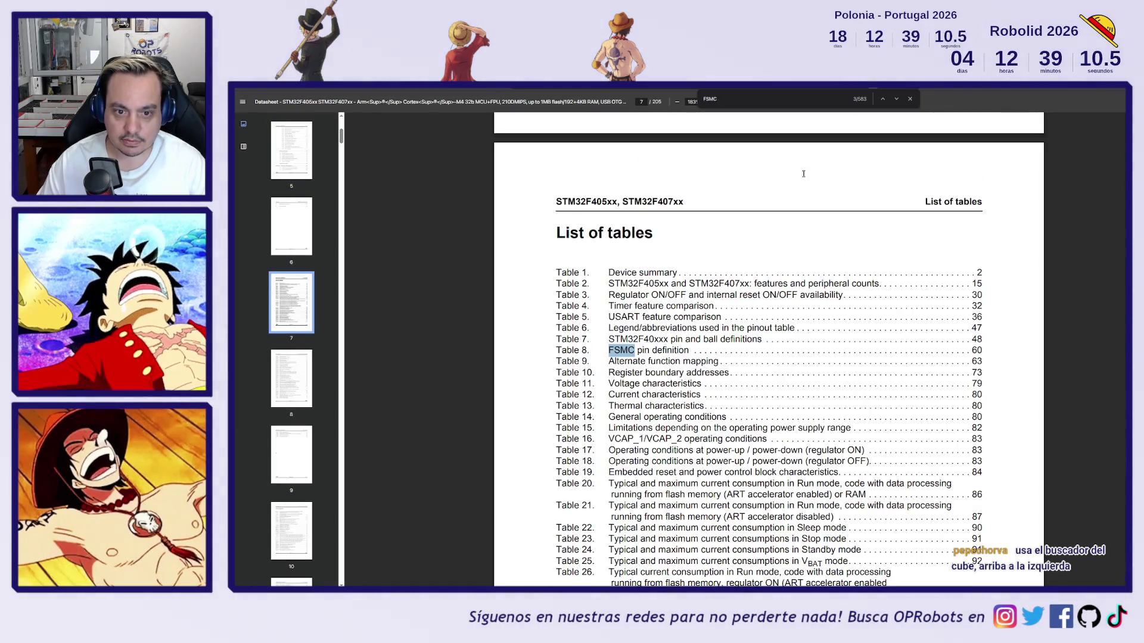
- Go to Table 8, the FSMC pin definition table
{"action": "left_click", "coordinate": [644, 351]}
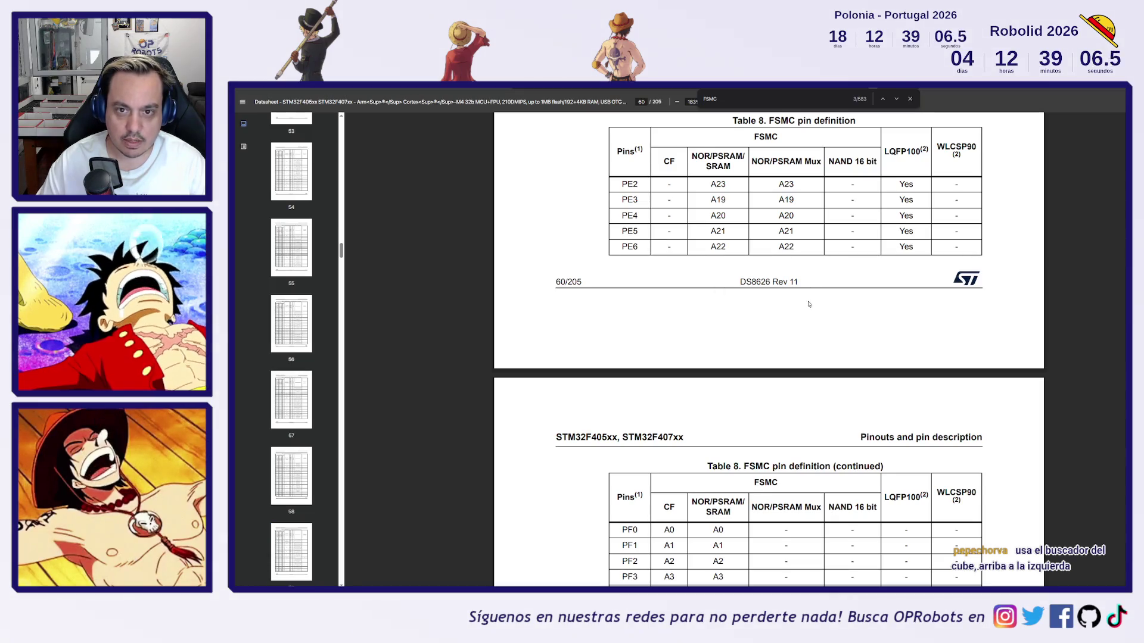
{"action": "scroll", "coordinate": [808, 304], "scroll_direction": "up", "scroll_amount": 1}
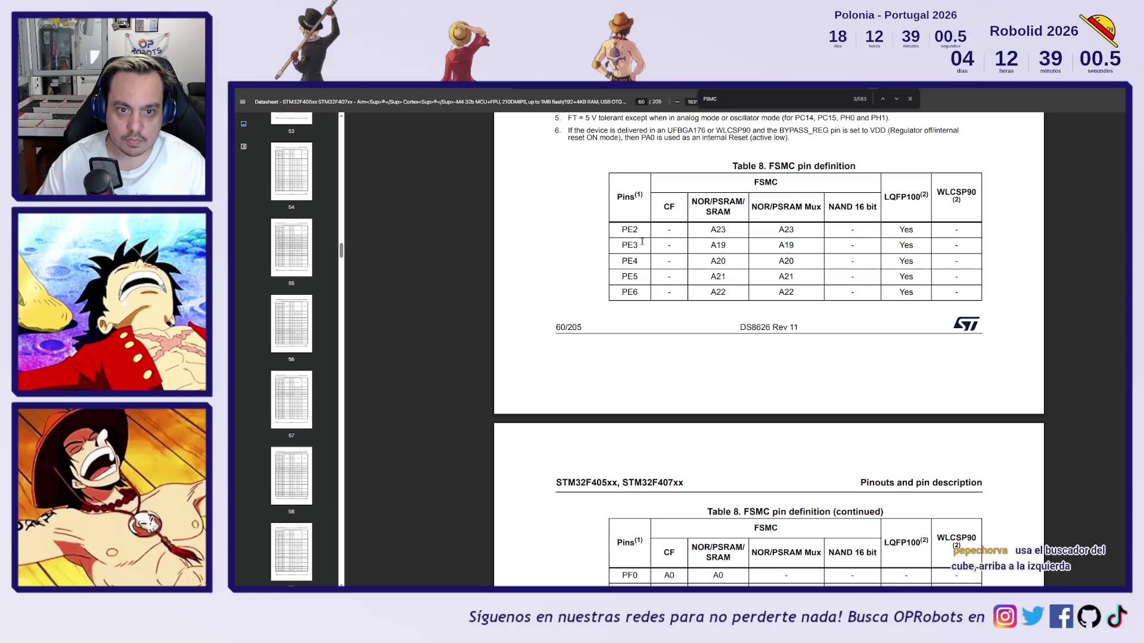
{"action": "scroll", "coordinate": [764, 306], "scroll_direction": "down", "scroll_amount": 3}
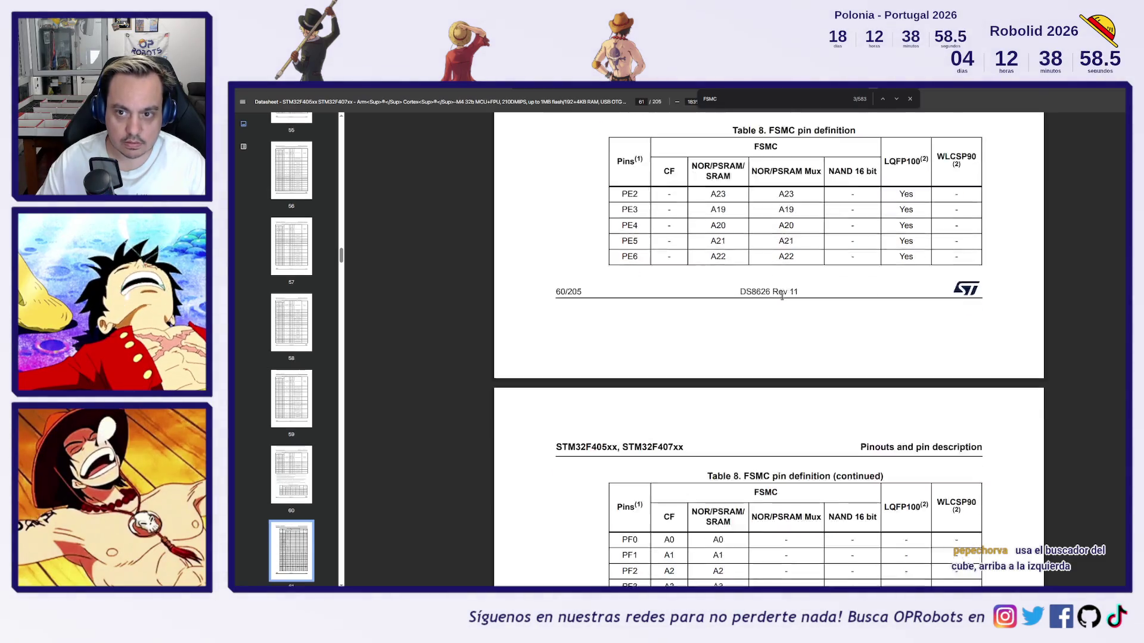
{"action": "scroll", "coordinate": [793, 309], "scroll_direction": "up", "scroll_amount": 4}
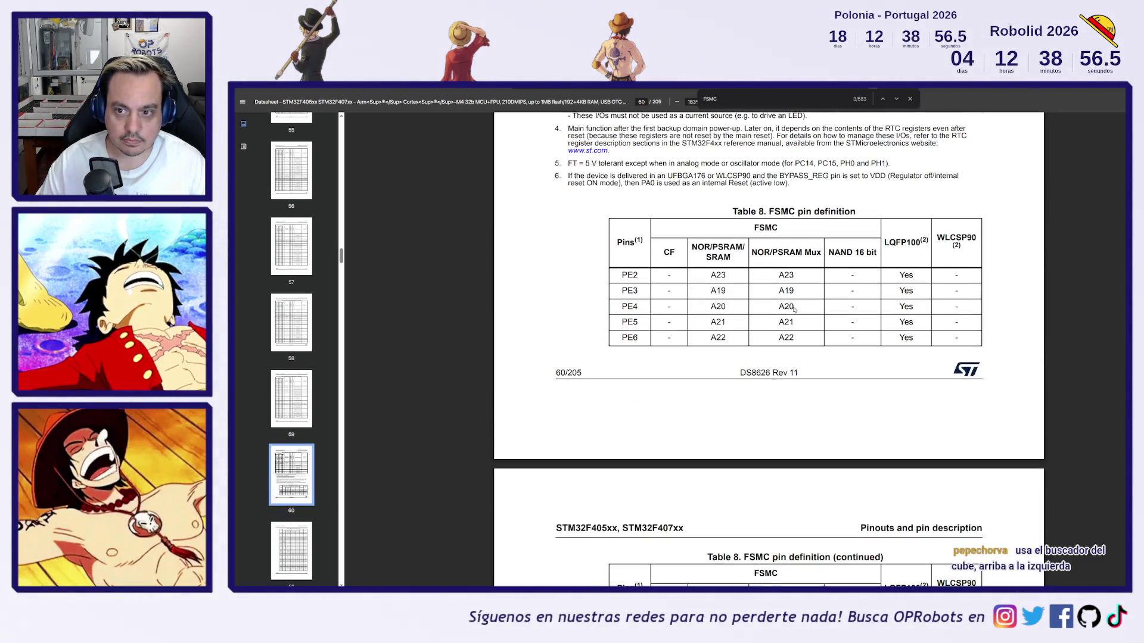
{"action": "scroll", "coordinate": [794, 309], "scroll_direction": "down", "scroll_amount": 5}
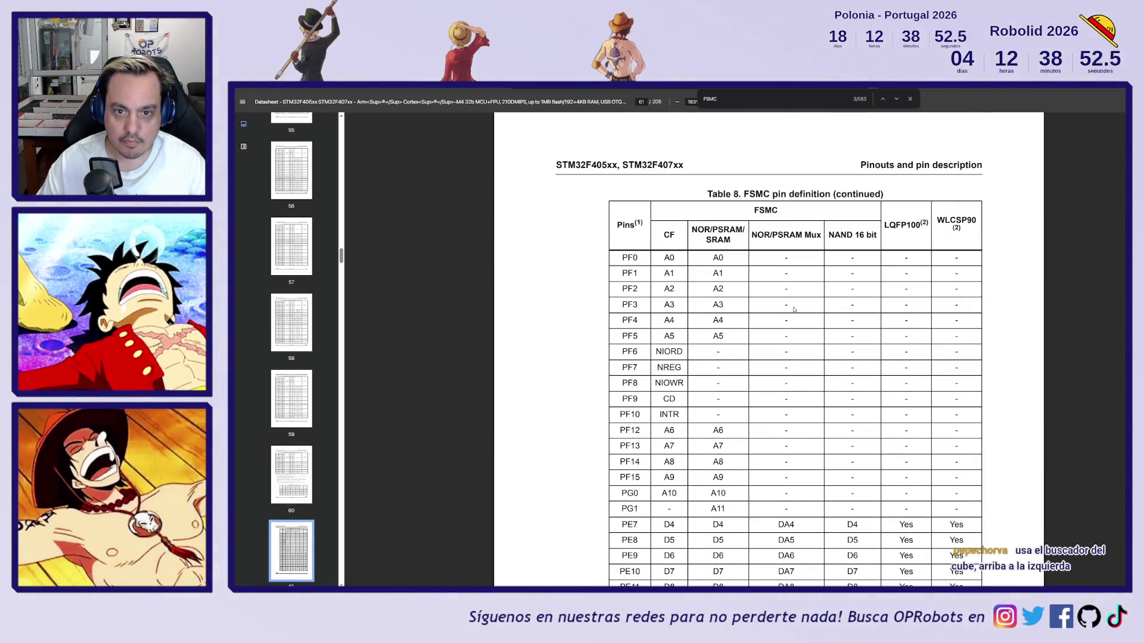
{"action": "scroll", "coordinate": [794, 308], "scroll_direction": "down", "scroll_amount": 3}
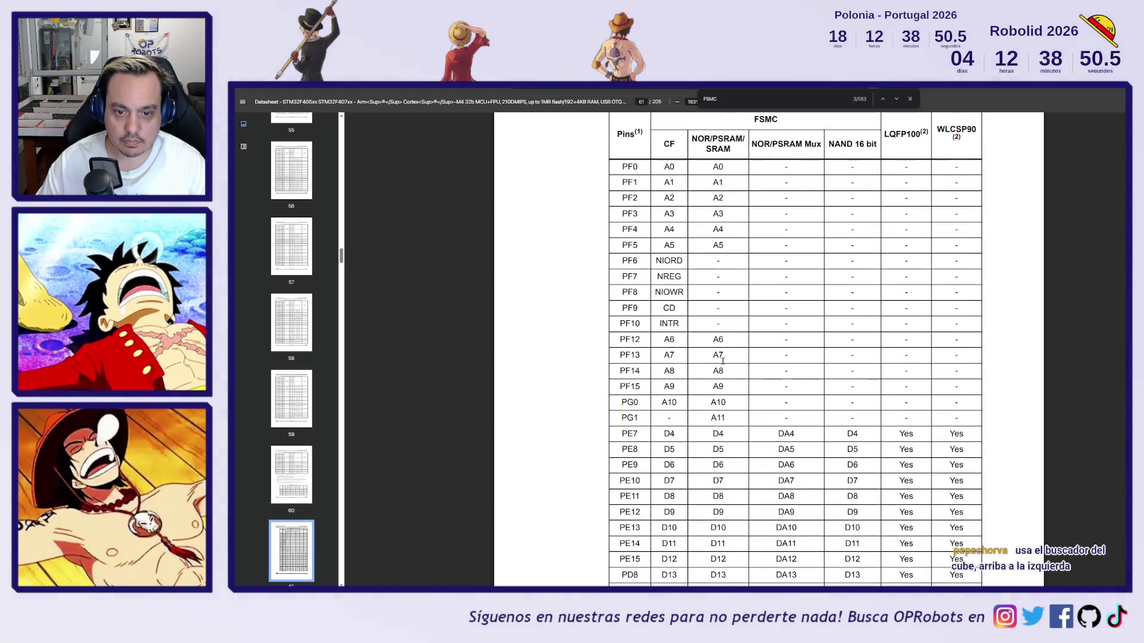
{"action": "scroll", "coordinate": [728, 338], "scroll_direction": "down", "scroll_amount": 4}
{"action": "scroll", "coordinate": [733, 390], "scroll_direction": "up", "scroll_amount": 8}
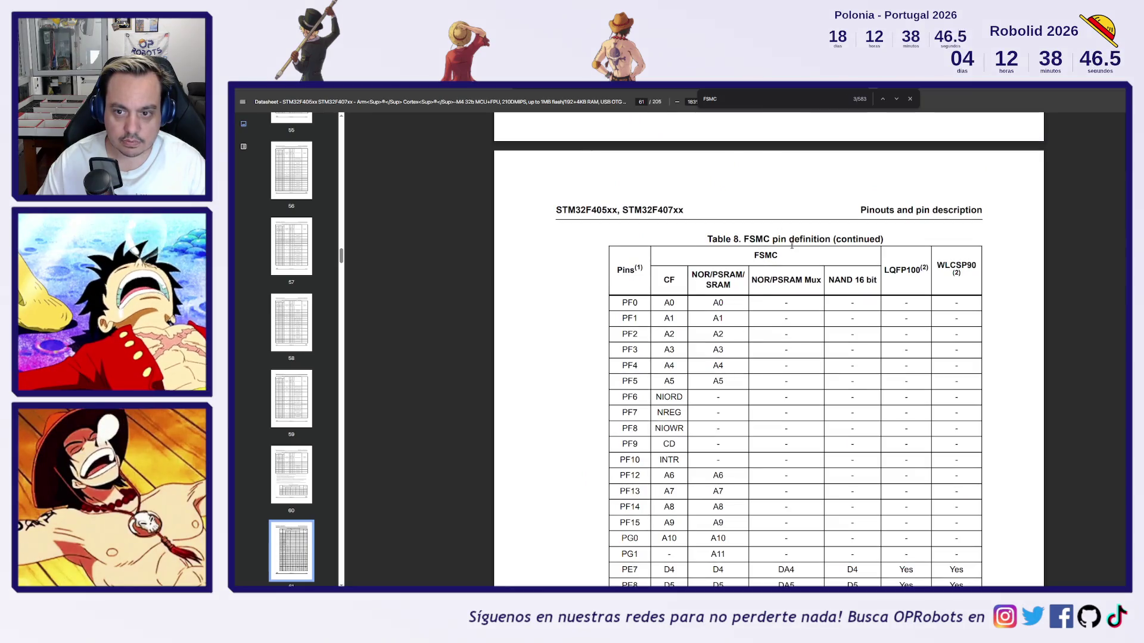
- Scroll on to Table 9 Alternate function mapping (continued) on page 64
{"action": "scroll", "coordinate": [734, 343], "scroll_direction": "down", "scroll_amount": 12}
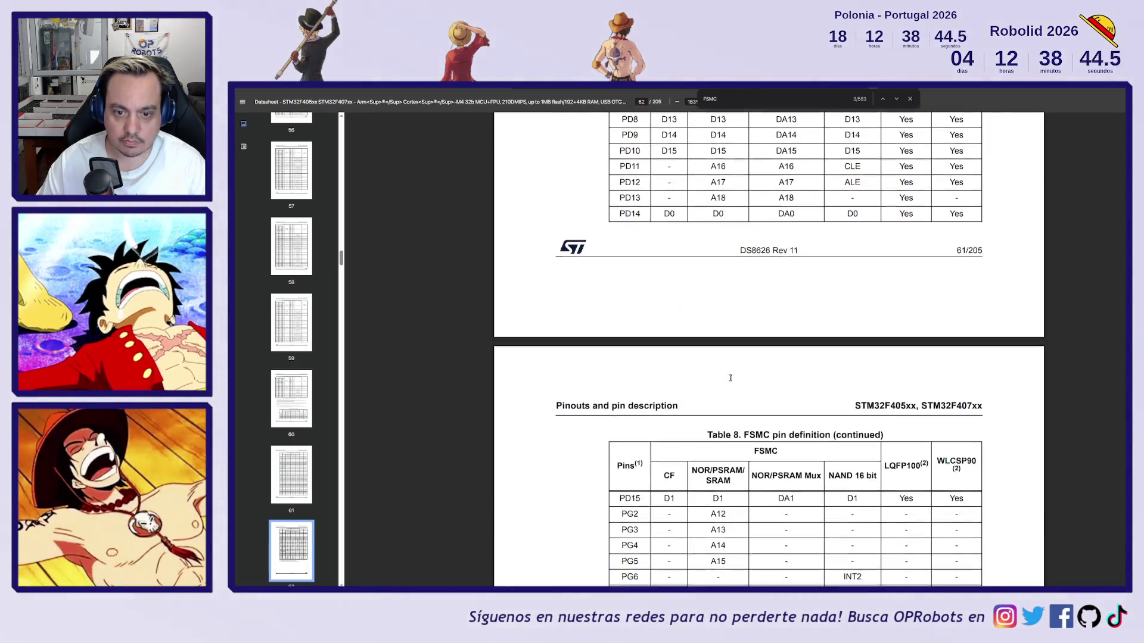
{"action": "scroll", "coordinate": [730, 378], "scroll_direction": "down", "scroll_amount": 8}
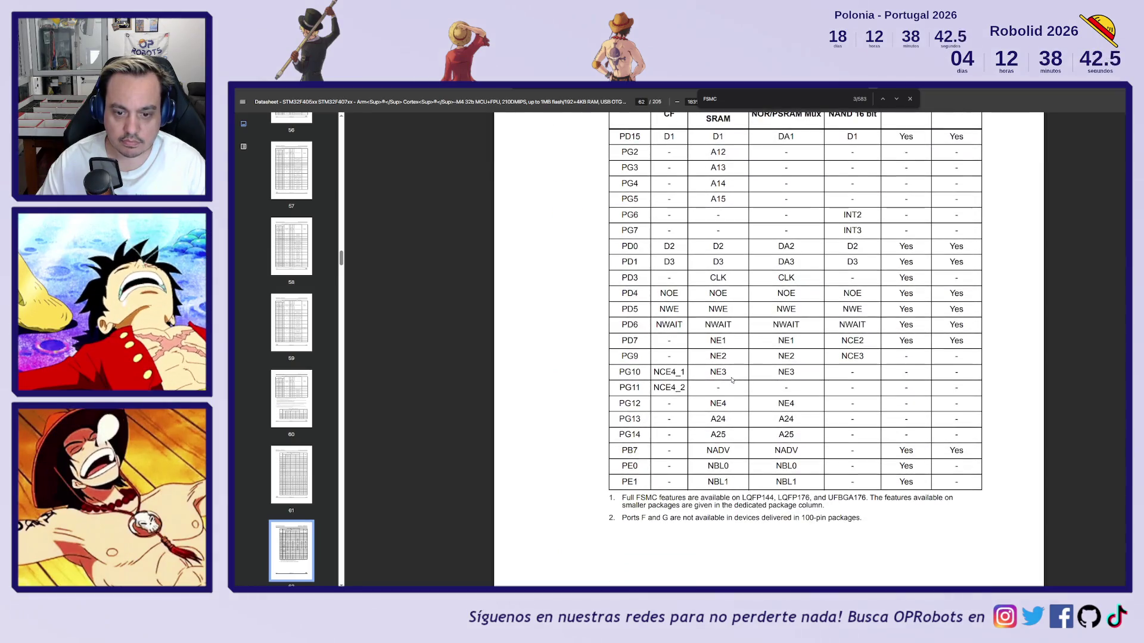
{"action": "scroll", "coordinate": [733, 380], "scroll_direction": "down", "scroll_amount": 5}
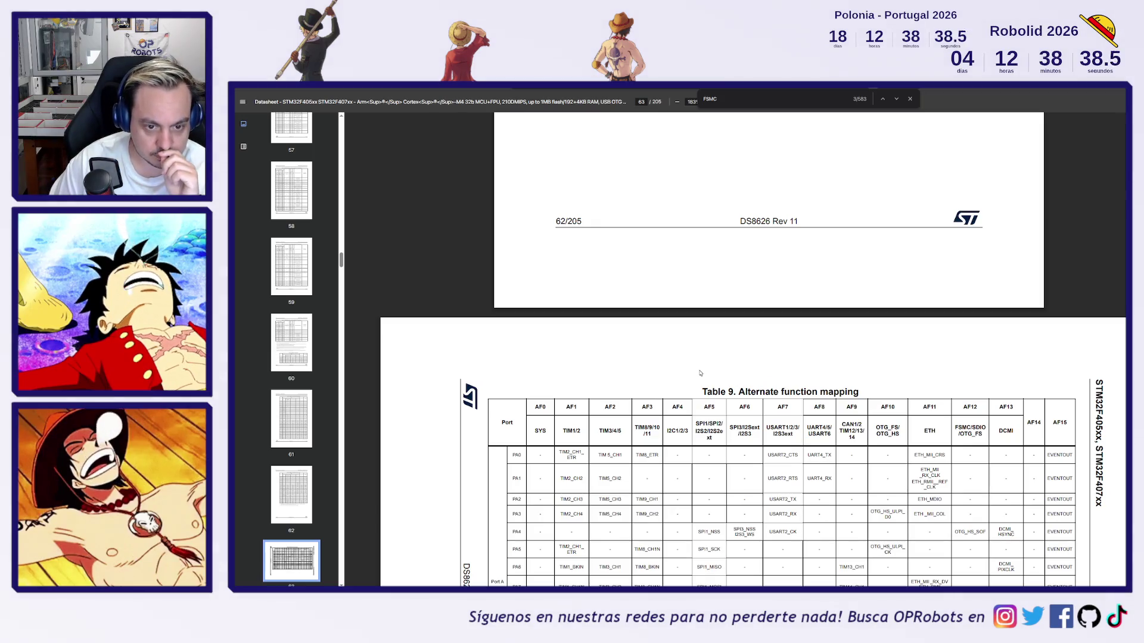
{"action": "scroll", "coordinate": [701, 373], "scroll_direction": "down", "scroll_amount": 1}
{"action": "scroll", "coordinate": [703, 373], "scroll_direction": "down", "scroll_amount": 20}
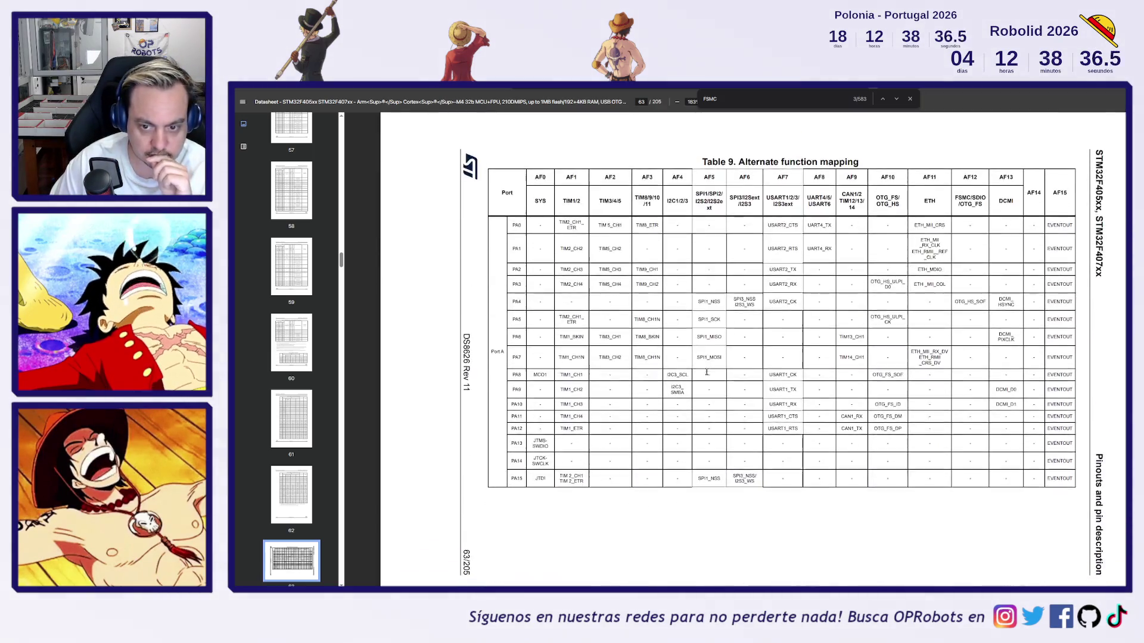
{"action": "scroll", "coordinate": [709, 374], "scroll_direction": "down", "scroll_amount": 2}
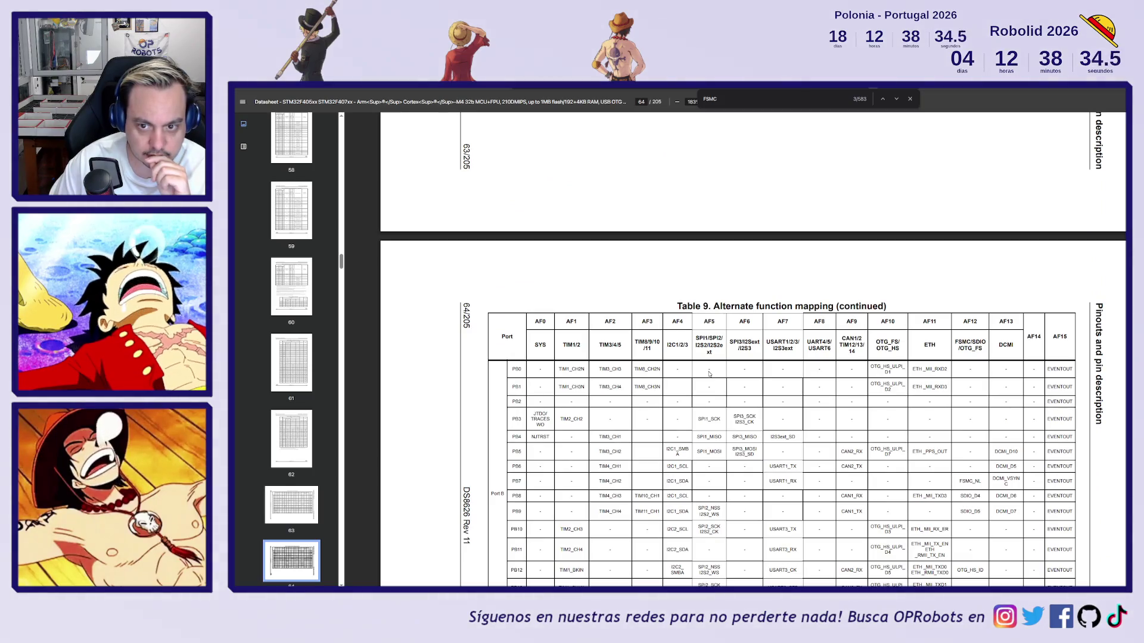
{"action": "scroll", "coordinate": [709, 374], "scroll_direction": "down", "scroll_amount": 5}
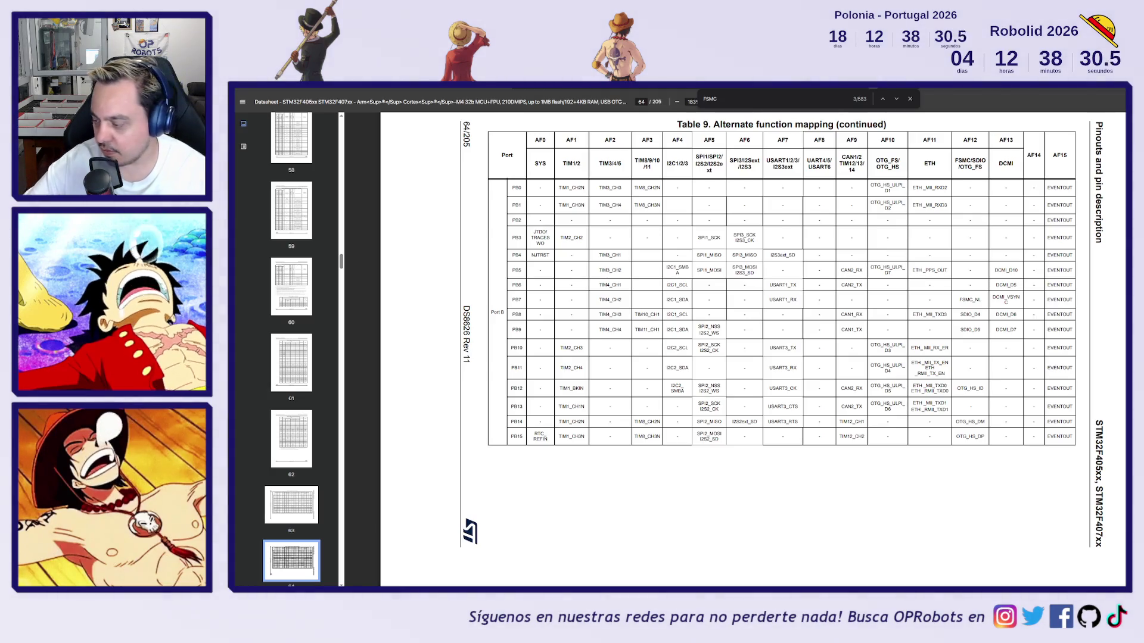
{"action": "key", "text": "alt+Tab"}
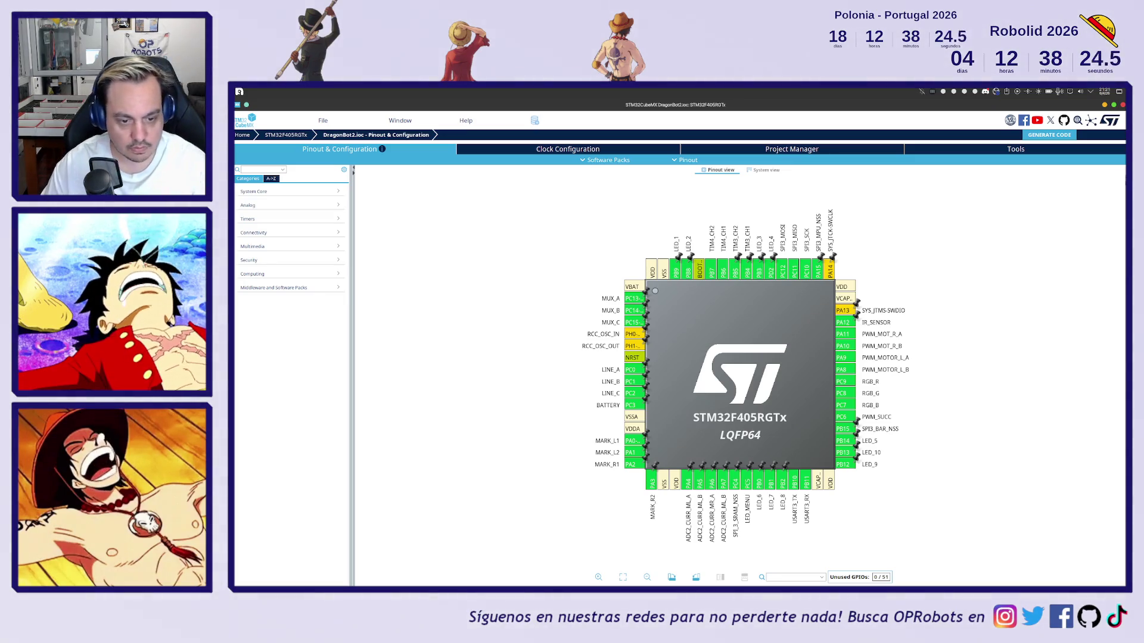
- Return to the datasheet's Table 9, then move to the external SRAM article
{"action": "key", "text": "alt+Tab"}
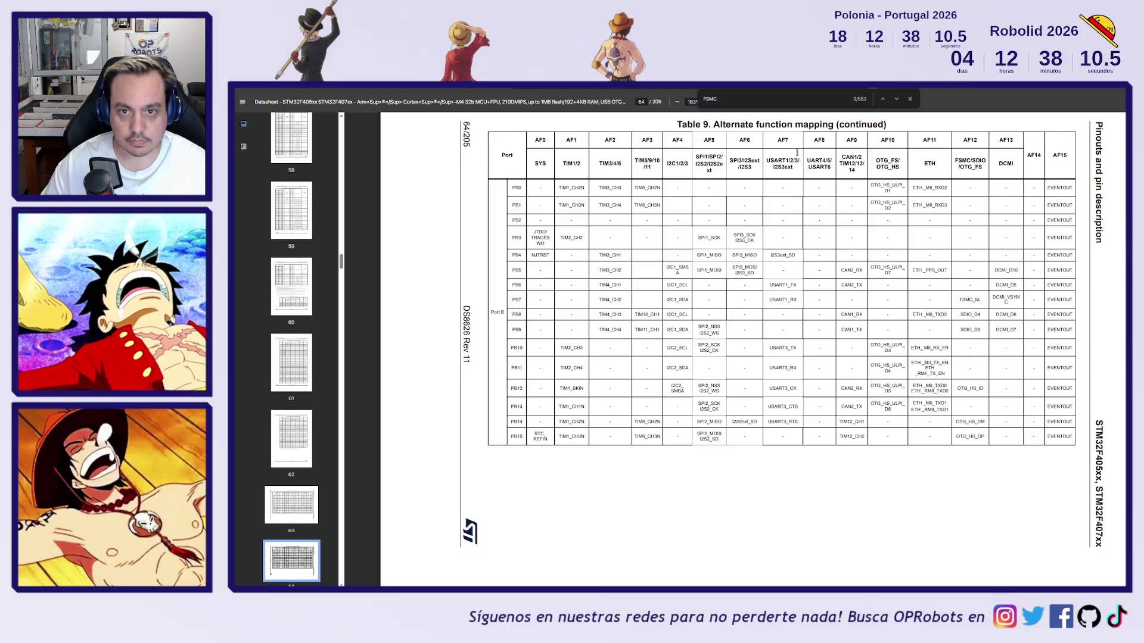
{"action": "key", "text": "alt+Tab"}
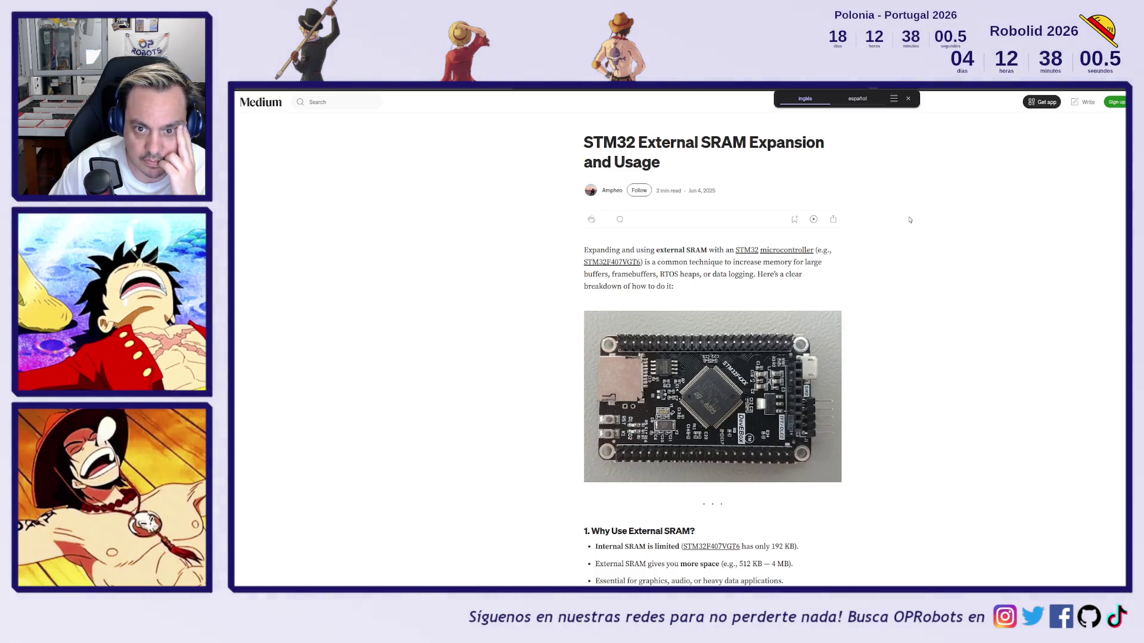
- Dismiss the Medium sign-up popup and read the SRAM article down to its Summary table
{"action": "scroll", "coordinate": [893, 232], "scroll_direction": "down", "scroll_amount": 3}
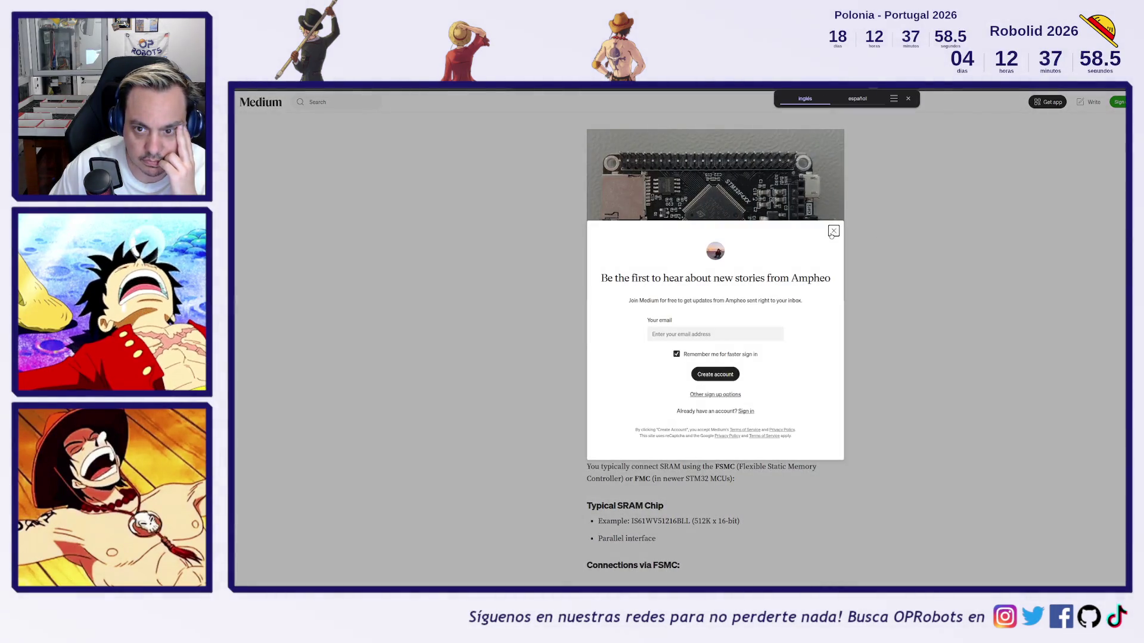
{"action": "left_click", "coordinate": [834, 230]}
{"action": "scroll", "coordinate": [888, 276], "scroll_direction": "down", "scroll_amount": 3}
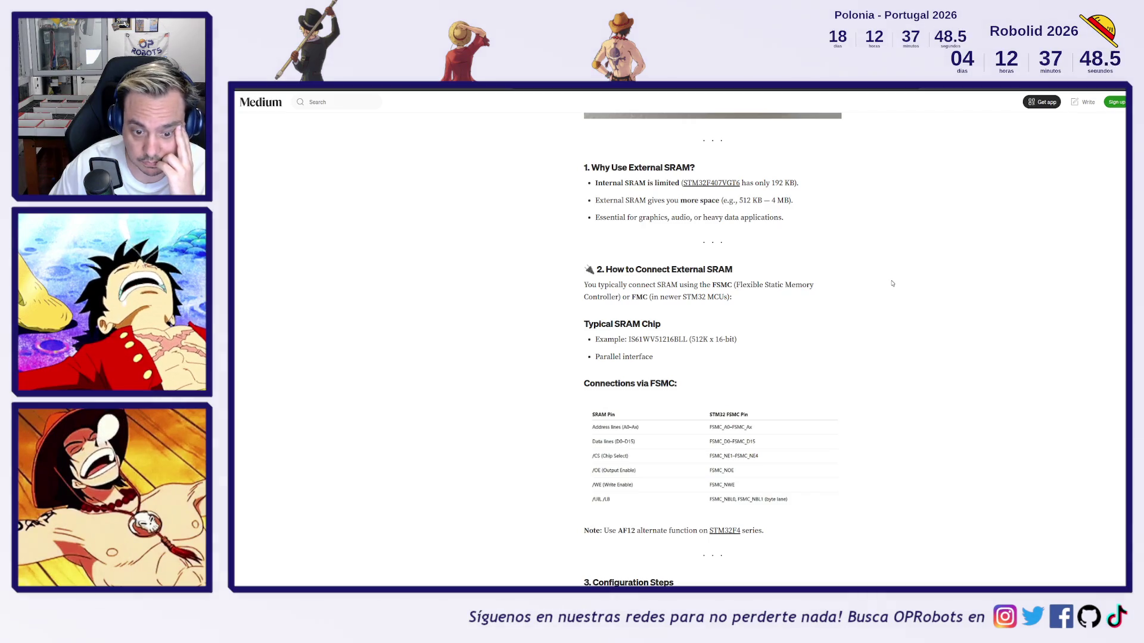
{"action": "scroll", "coordinate": [892, 284], "scroll_direction": "down", "scroll_amount": 3}
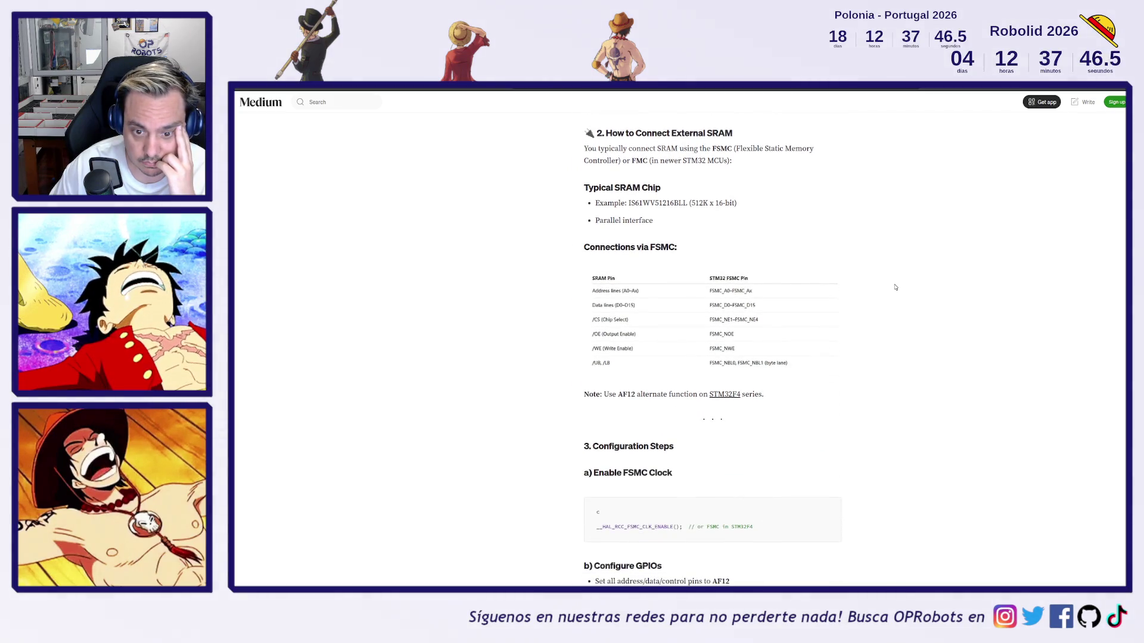
{"action": "scroll", "coordinate": [895, 288], "scroll_direction": "down", "scroll_amount": 6}
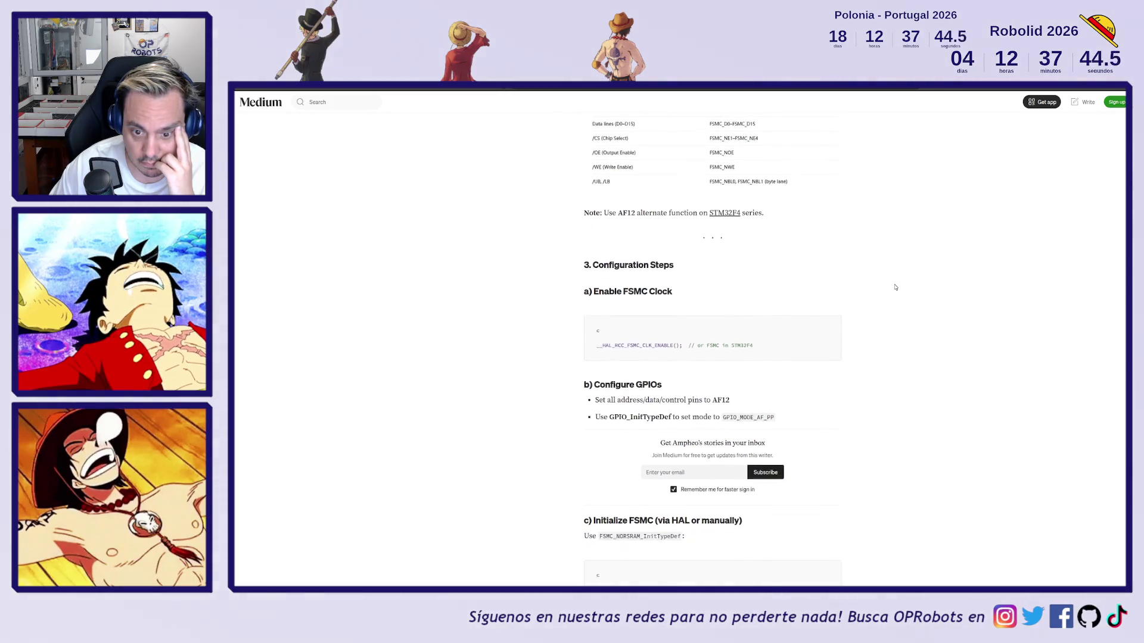
{"action": "scroll", "coordinate": [895, 287], "scroll_direction": "down", "scroll_amount": 2}
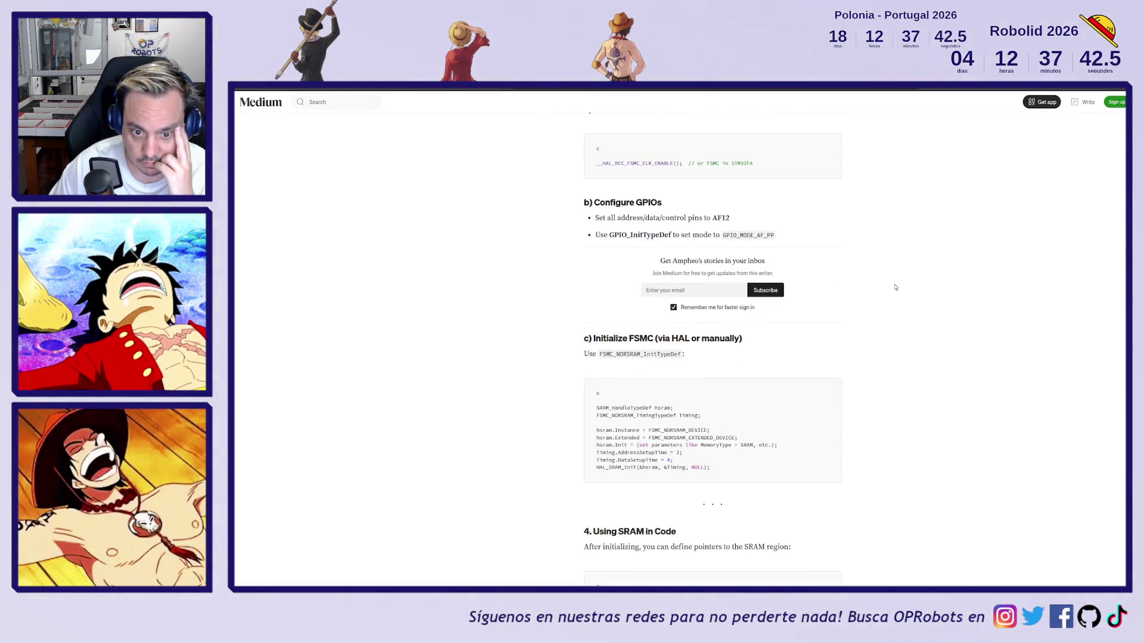
{"action": "scroll", "coordinate": [894, 287], "scroll_direction": "down", "scroll_amount": 4}
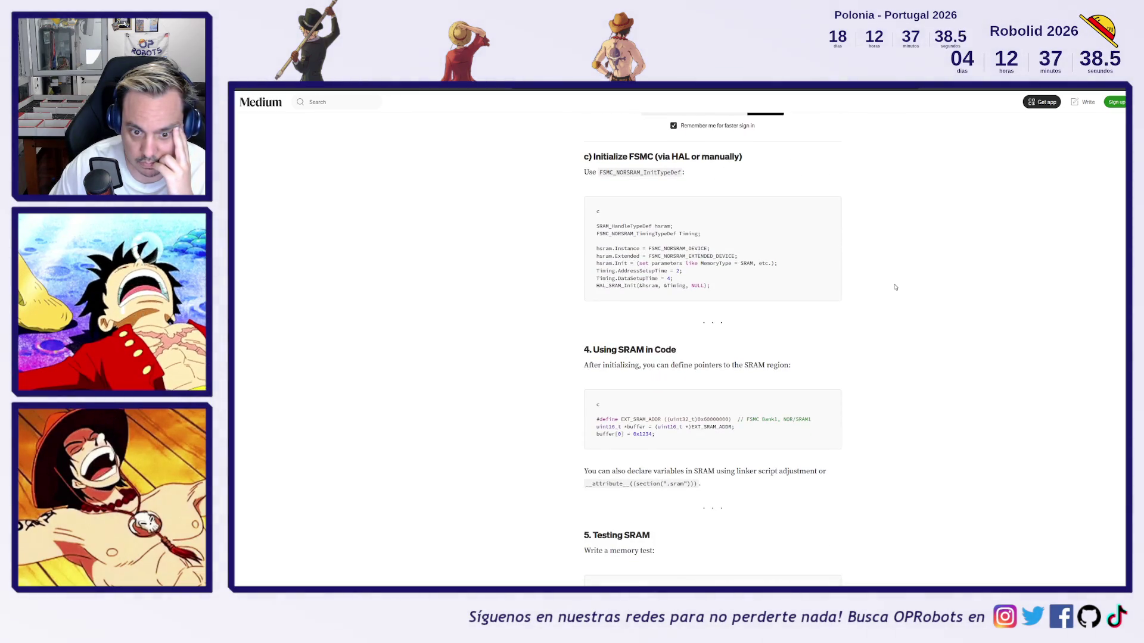
{"action": "scroll", "coordinate": [894, 287], "scroll_direction": "down", "scroll_amount": 4}
{"action": "scroll", "coordinate": [904, 291], "scroll_direction": "down", "scroll_amount": 2}
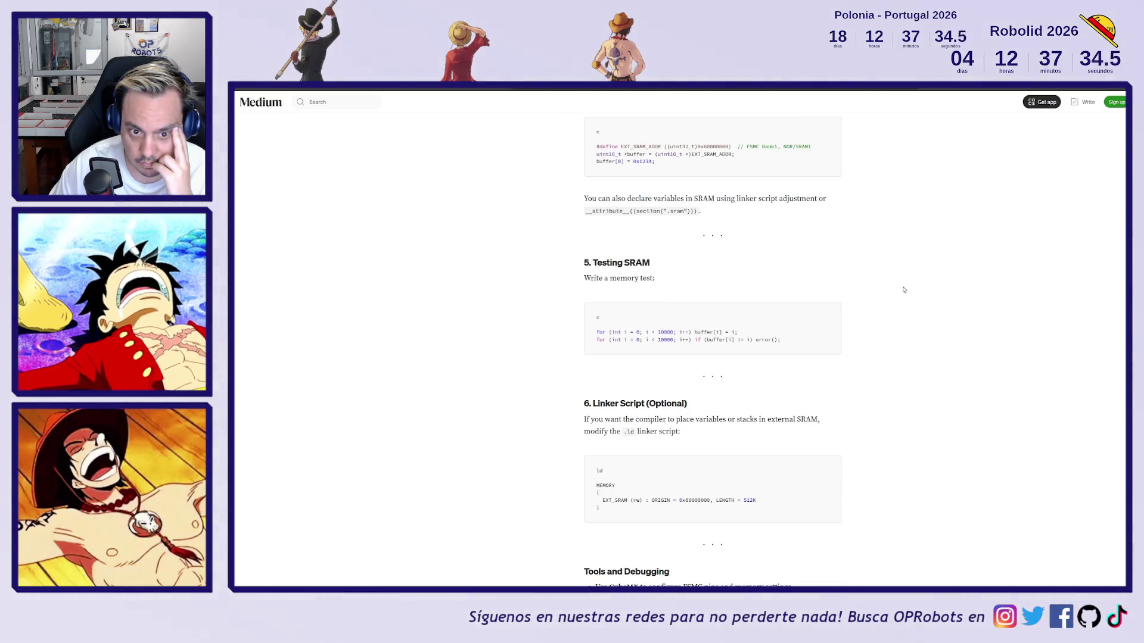
{"action": "scroll", "coordinate": [904, 290], "scroll_direction": "down", "scroll_amount": 5}
{"action": "scroll", "coordinate": [904, 290], "scroll_direction": "down", "scroll_amount": 3}
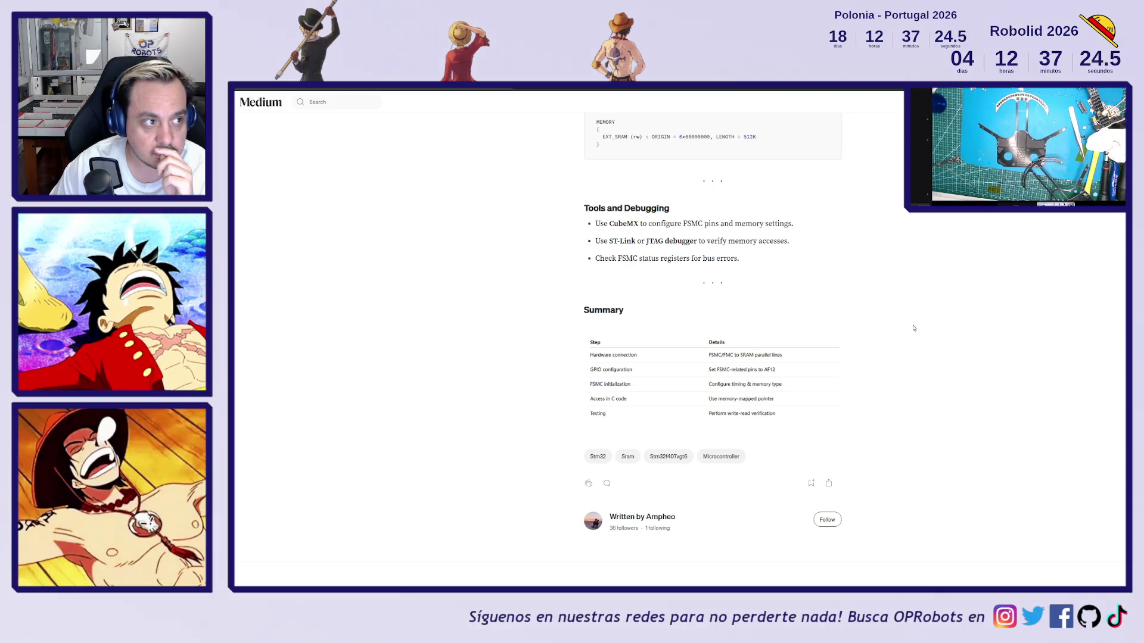
{"action": "scroll", "coordinate": [914, 329], "scroll_direction": "down", "scroll_amount": 2}
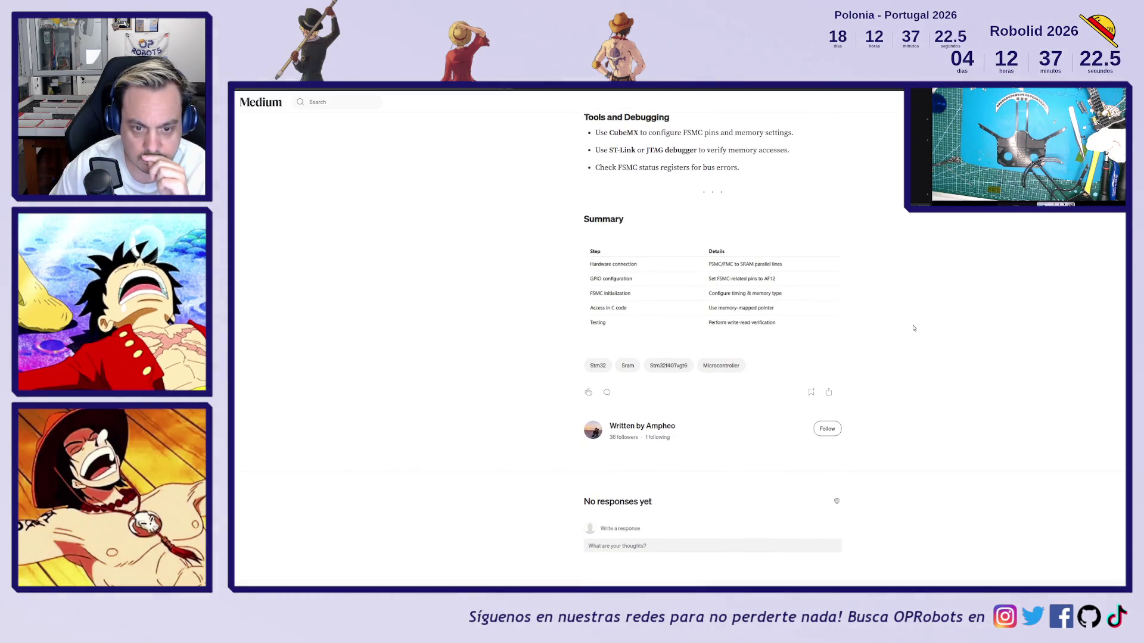
- Select and then deselect the word SRAM in the 'Why Use External SRAM?' section
{"action": "scroll", "coordinate": [914, 328], "scroll_direction": "up", "scroll_amount": 15}
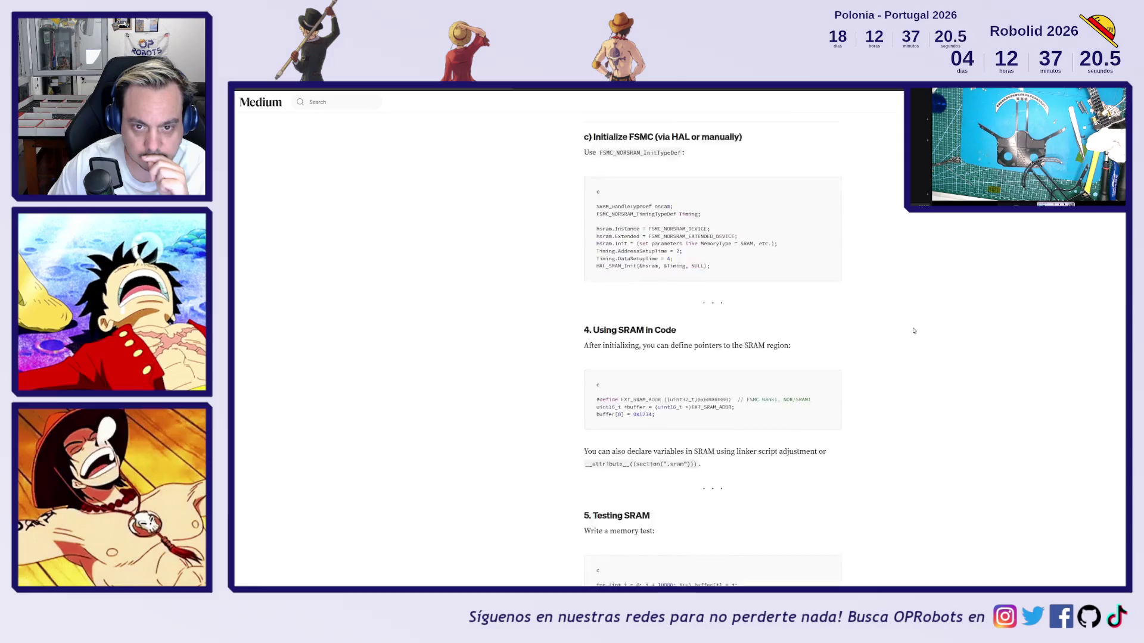
{"action": "scroll", "coordinate": [914, 331], "scroll_direction": "up", "scroll_amount": 5}
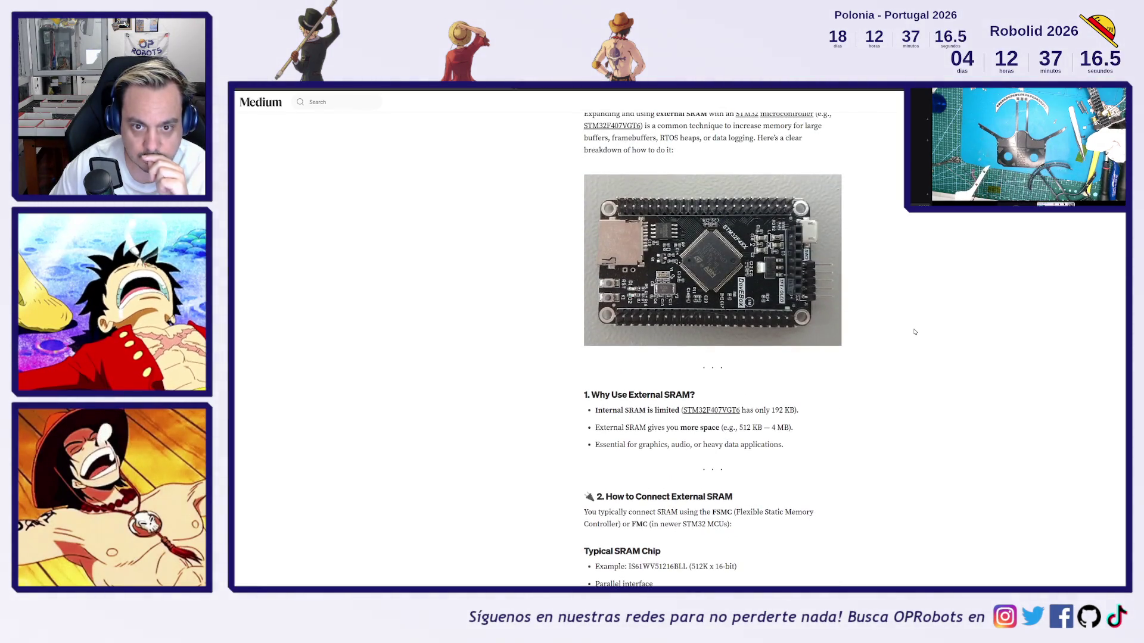
{"action": "scroll", "coordinate": [914, 332], "scroll_direction": "down", "scroll_amount": 3}
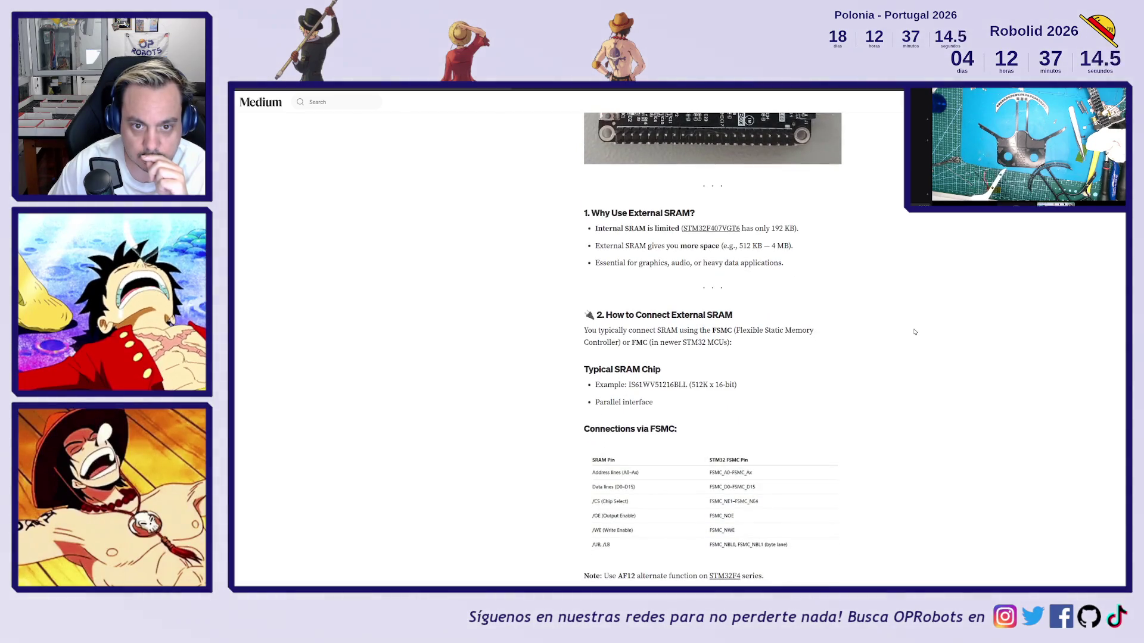
{"action": "double_click", "coordinate": [637, 247]}
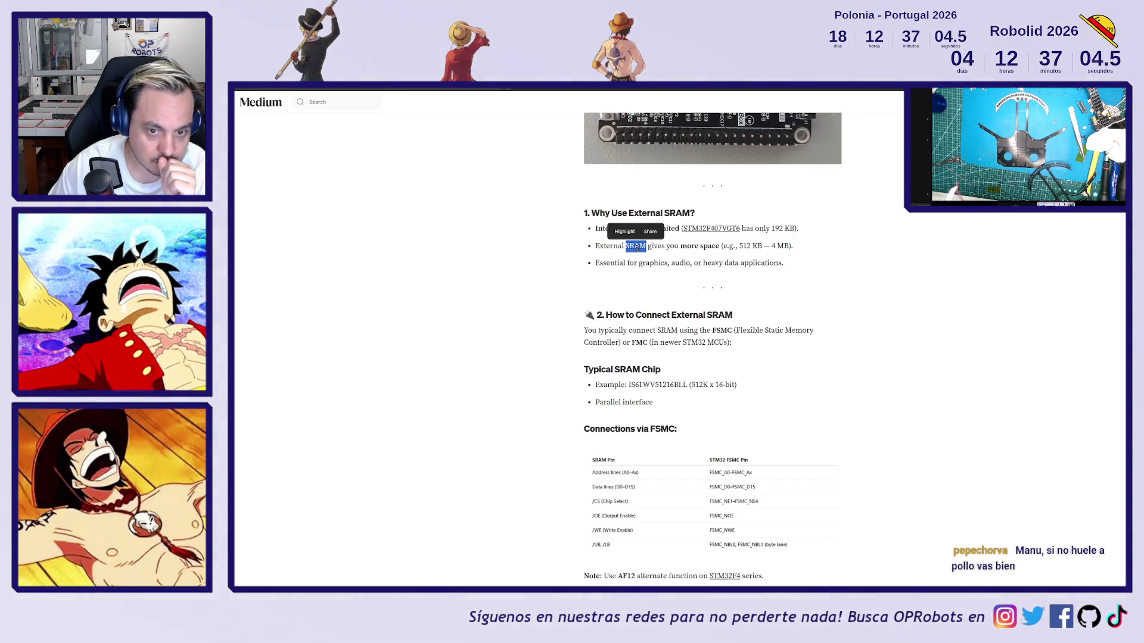
{"action": "left_click", "coordinate": [637, 248]}
{"action": "scroll", "coordinate": [826, 355], "scroll_direction": "down", "scroll_amount": 2}
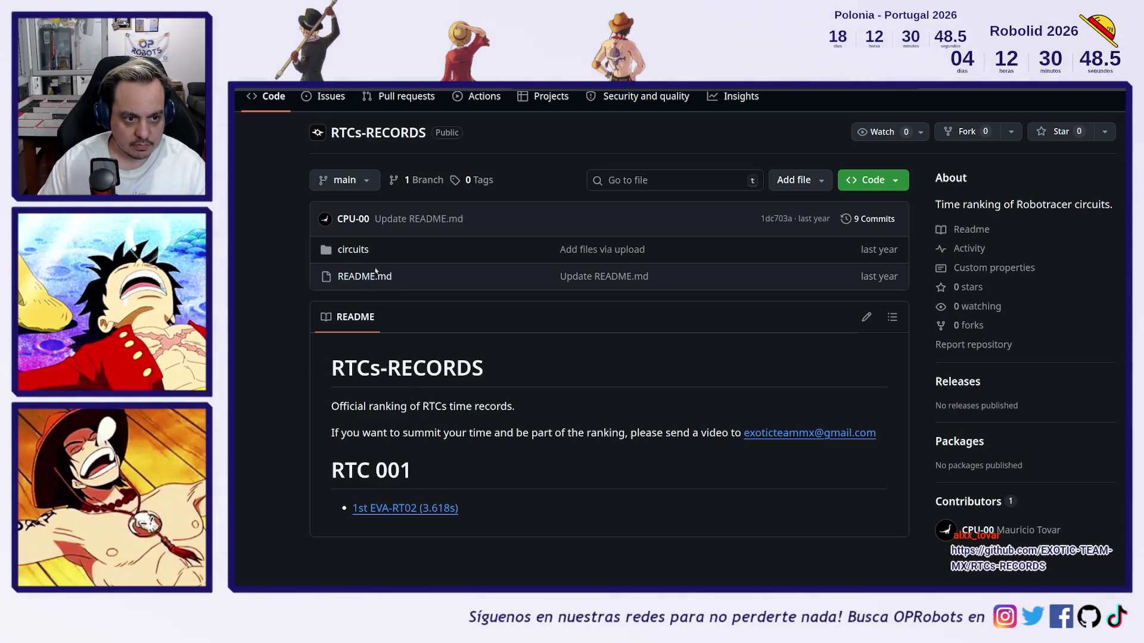
- View the RTC_001_REV1.2.pdf track drawing in the circuits folder, then return to the listing
{"action": "left_click", "coordinate": [364, 253]}
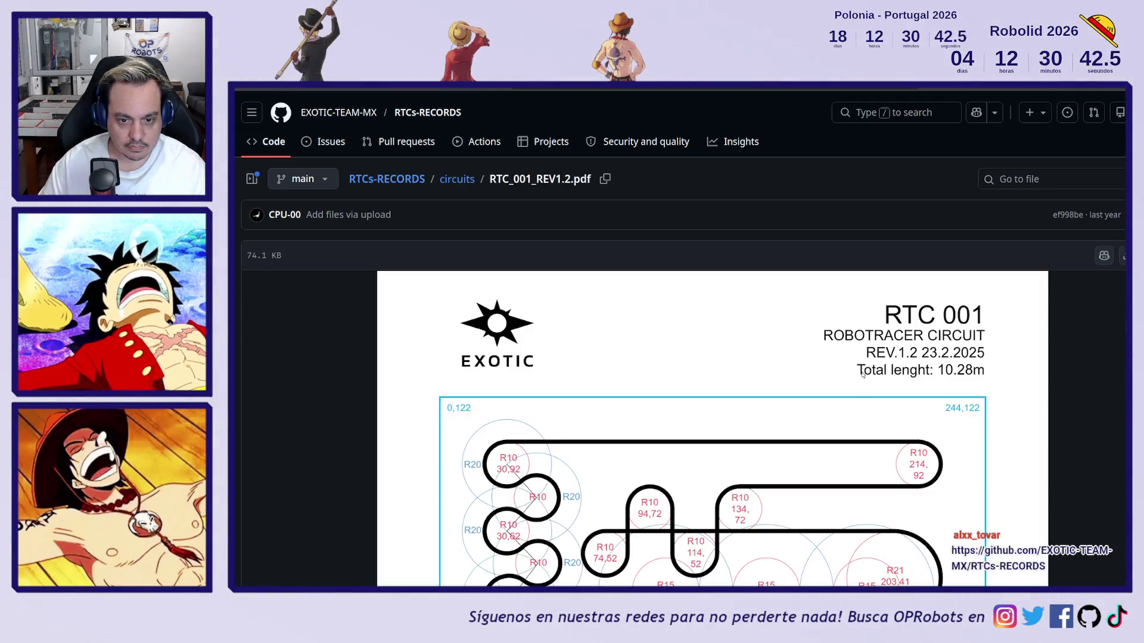
{"action": "scroll", "coordinate": [861, 381], "scroll_direction": "down", "scroll_amount": 3}
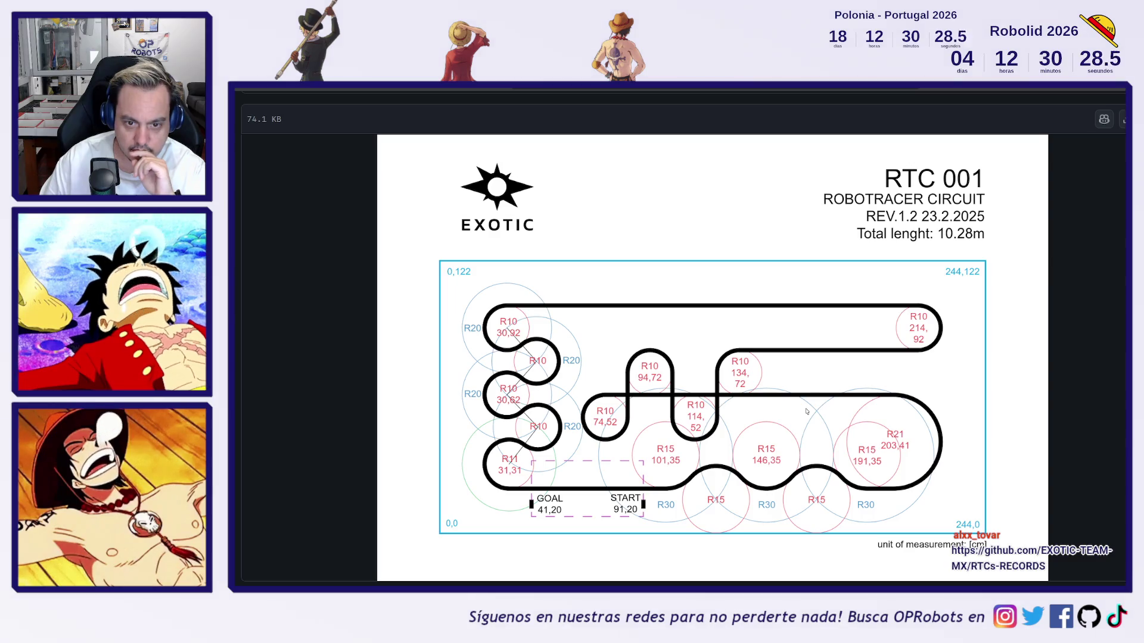
{"action": "scroll", "coordinate": [799, 411], "scroll_direction": "up", "scroll_amount": 1}
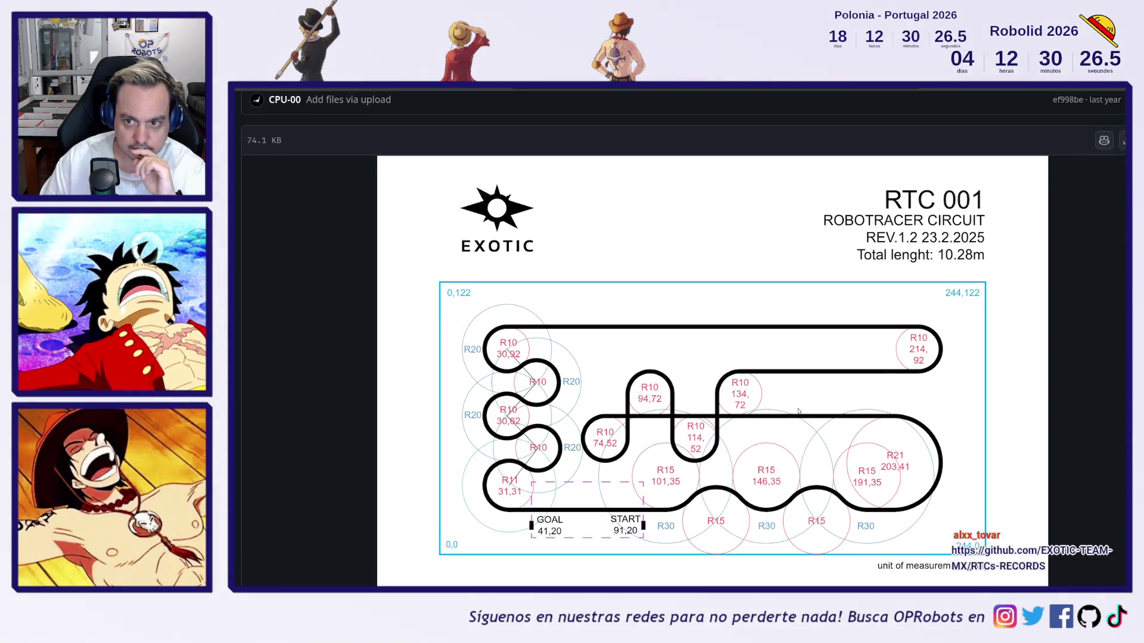
{"action": "scroll", "coordinate": [799, 411], "scroll_direction": "down", "scroll_amount": 2}
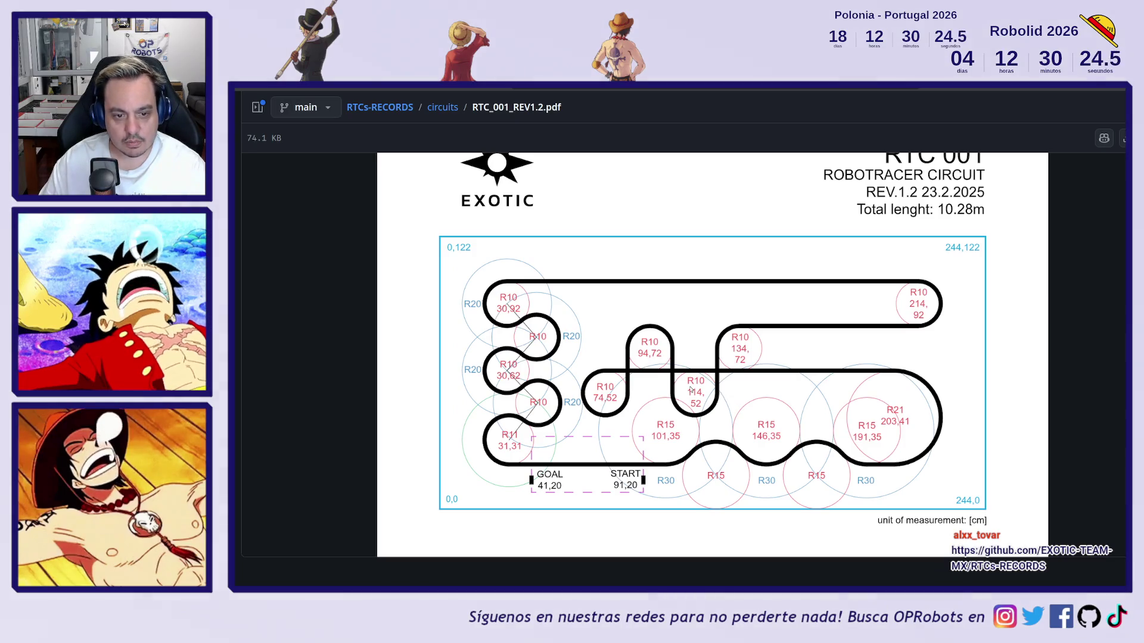
{"action": "key", "text": "alt+Left"}
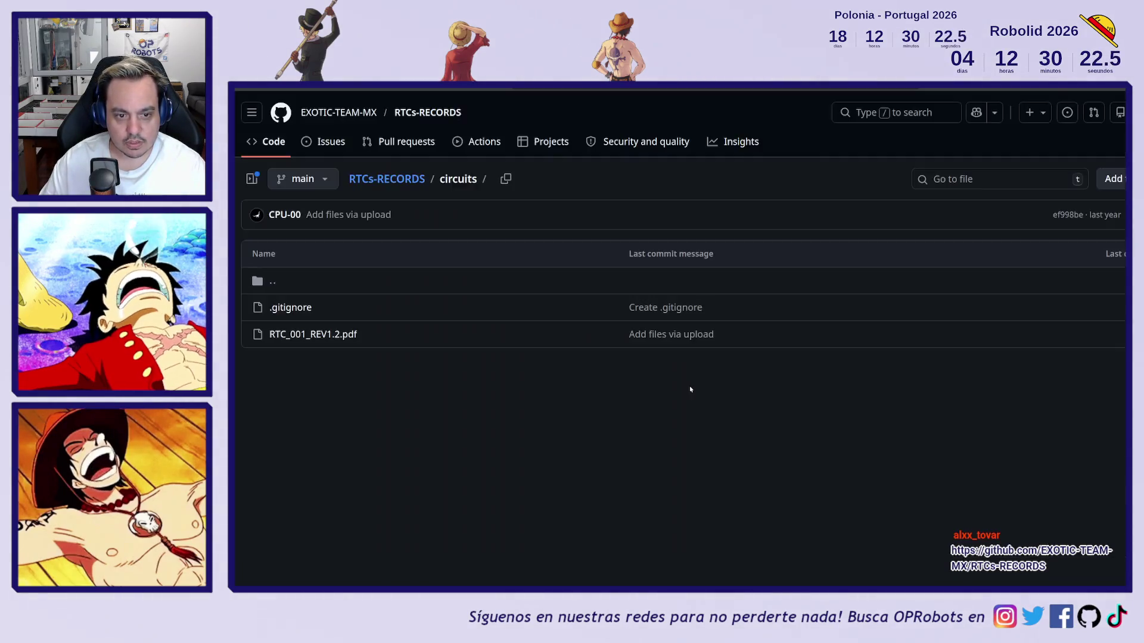
- Revisit the RTC_001_REV1.2.pdf track drawing
{"action": "key", "text": "alt+Right"}
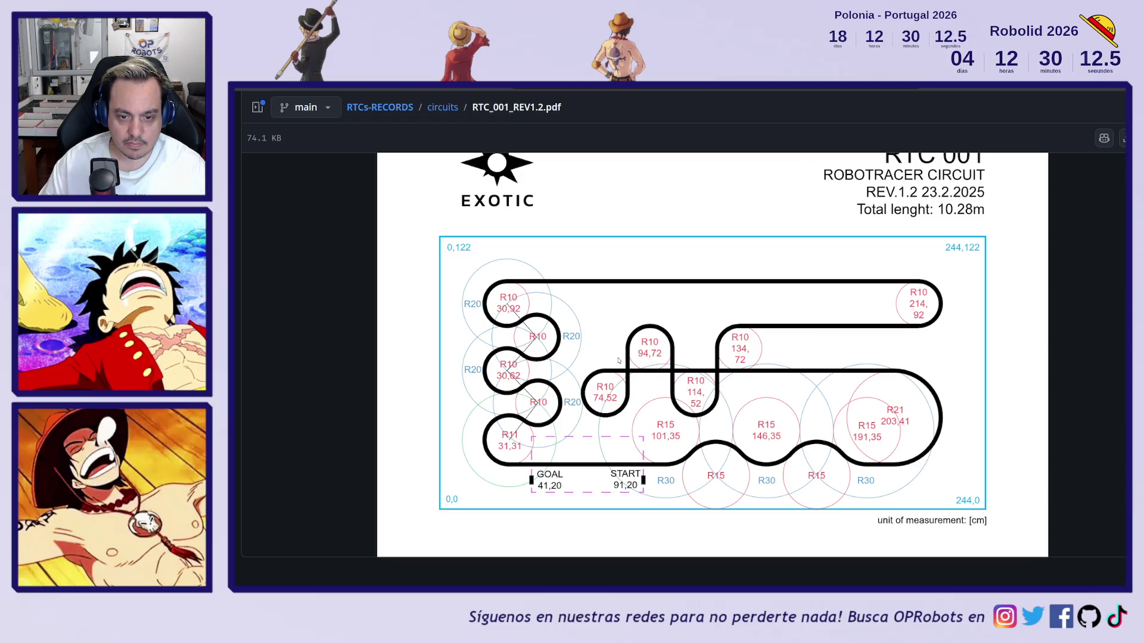
{"action": "key", "text": "alt+Left"}
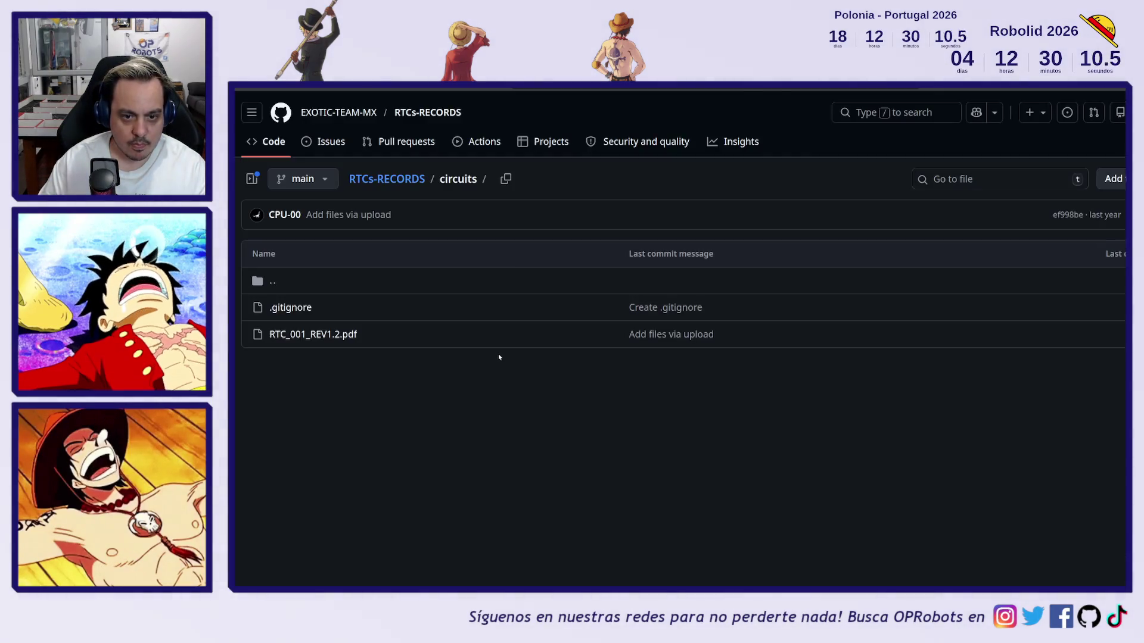
{"action": "key", "text": "alt+Right"}
{"action": "scroll", "coordinate": [620, 380], "scroll_direction": "down", "scroll_amount": 2}
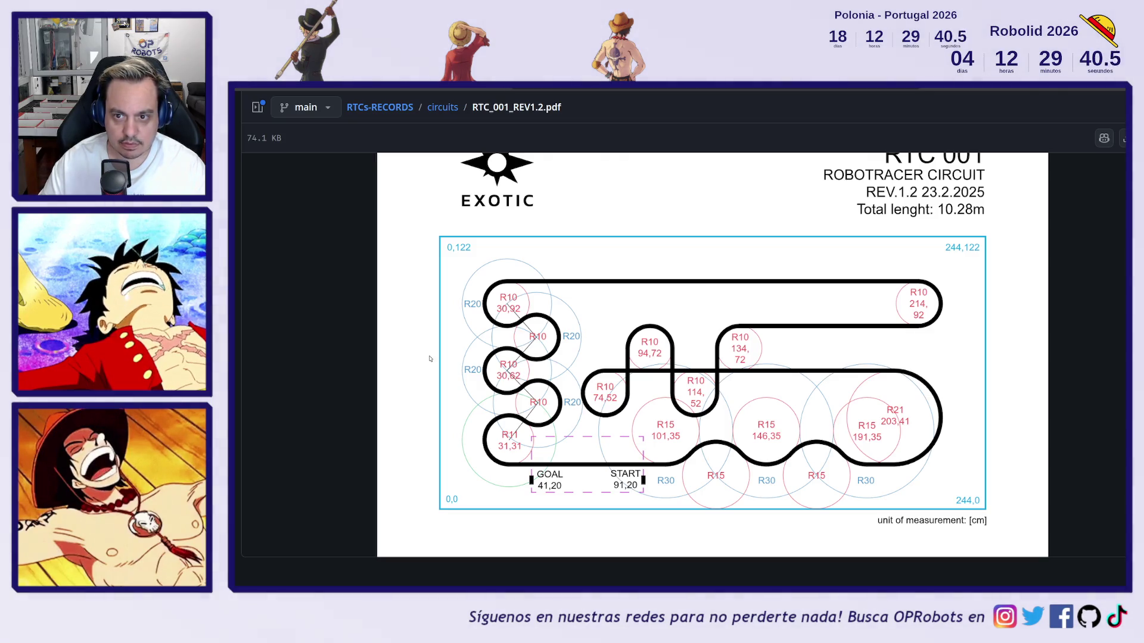
- Return to the README and open the '1st EVA-RT02 (3.618s)' record video
{"action": "key", "text": "alt+Left"}
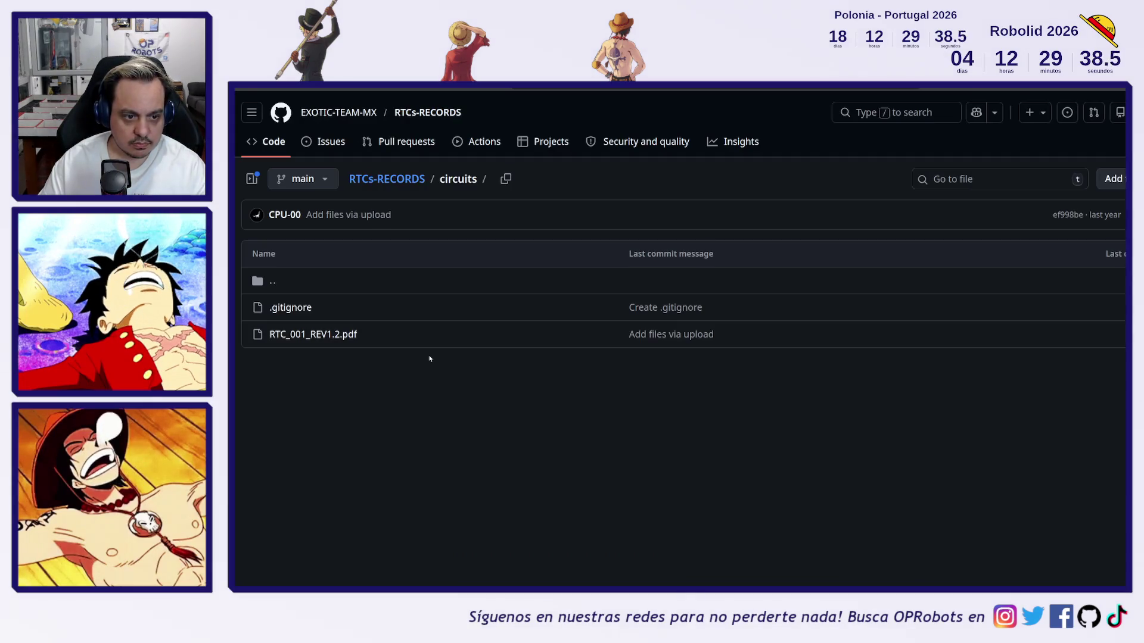
{"action": "key", "text": "alt+Left"}
{"action": "scroll", "coordinate": [441, 431], "scroll_direction": "down", "scroll_amount": 2}
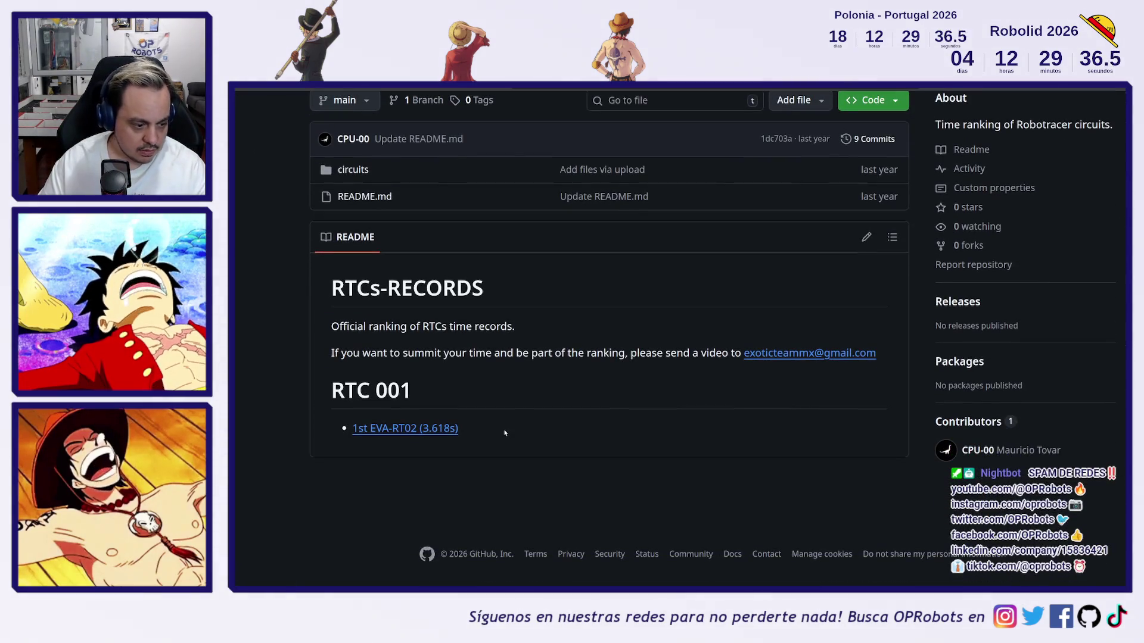
{"action": "left_click", "coordinate": [399, 430]}
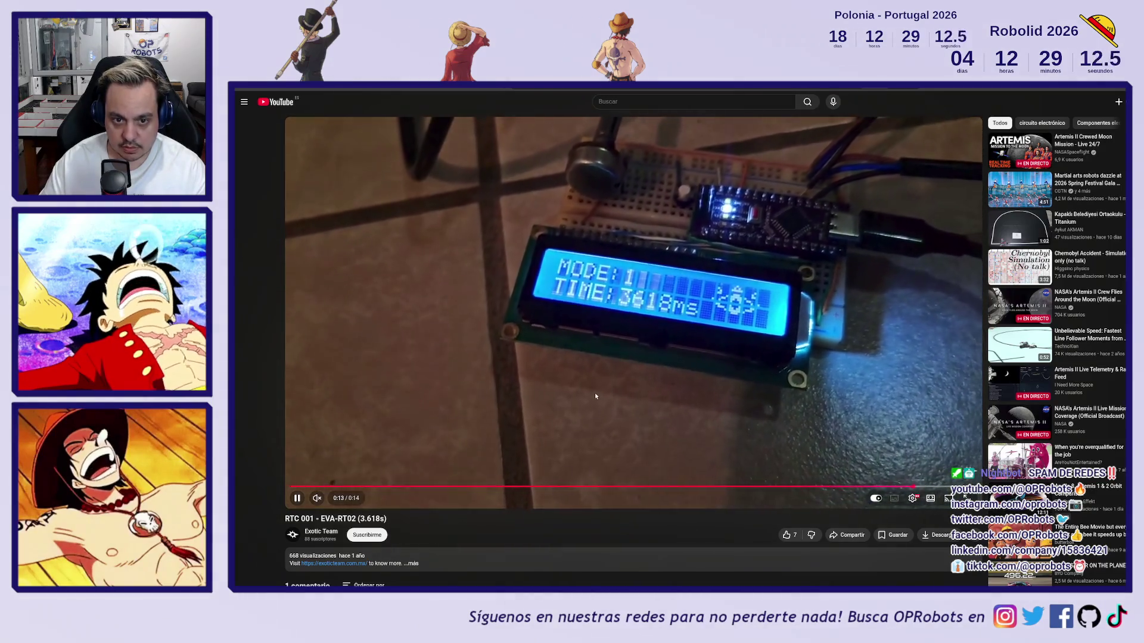
- Pause the EVA-RT02 record video at 0:13 and return to the RTCs-RECORDS README
{"action": "left_click", "coordinate": [595, 394]}
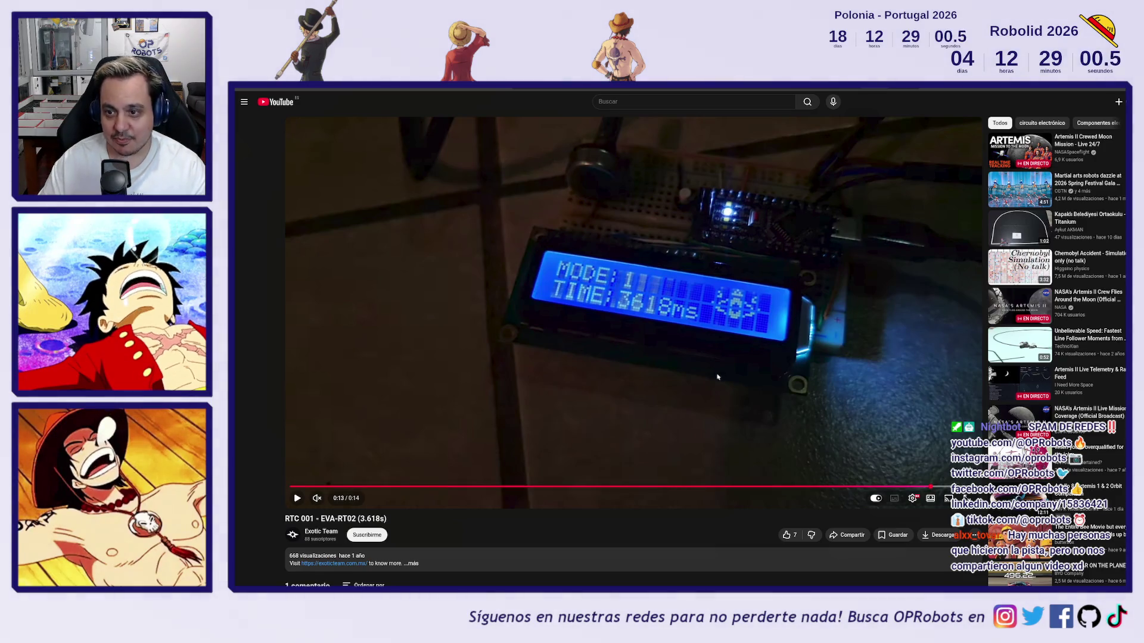
{"action": "key", "text": "alt+Left"}
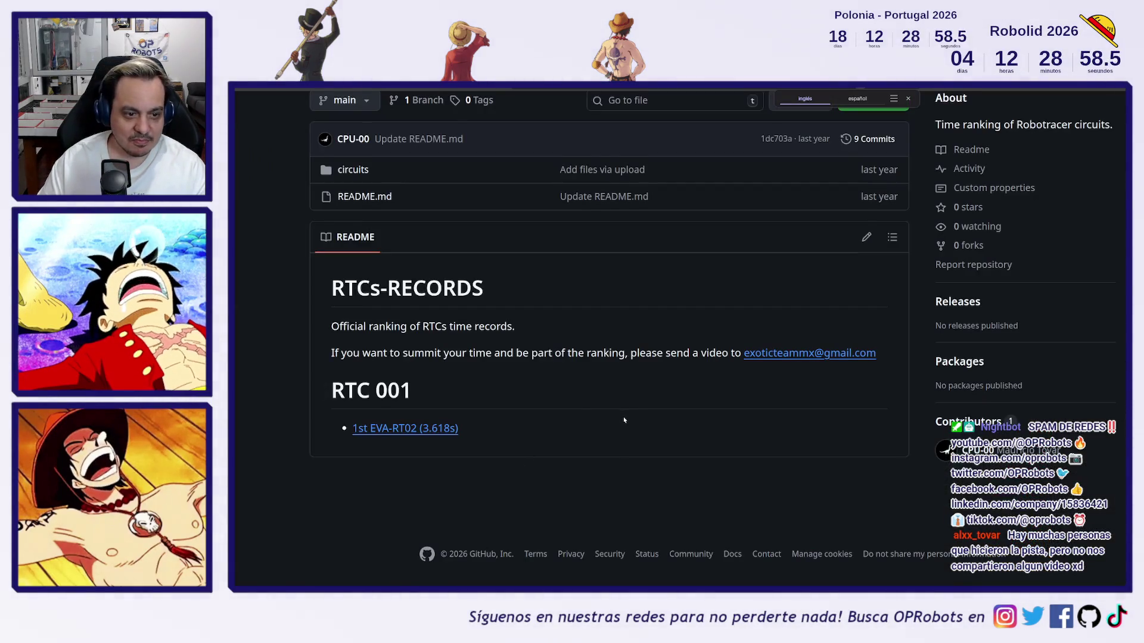
- View the RTC_001_REV1.2.pdf circuit drawing in the repository's circuits folder
{"action": "scroll", "coordinate": [624, 421], "scroll_direction": "up", "scroll_amount": 2}
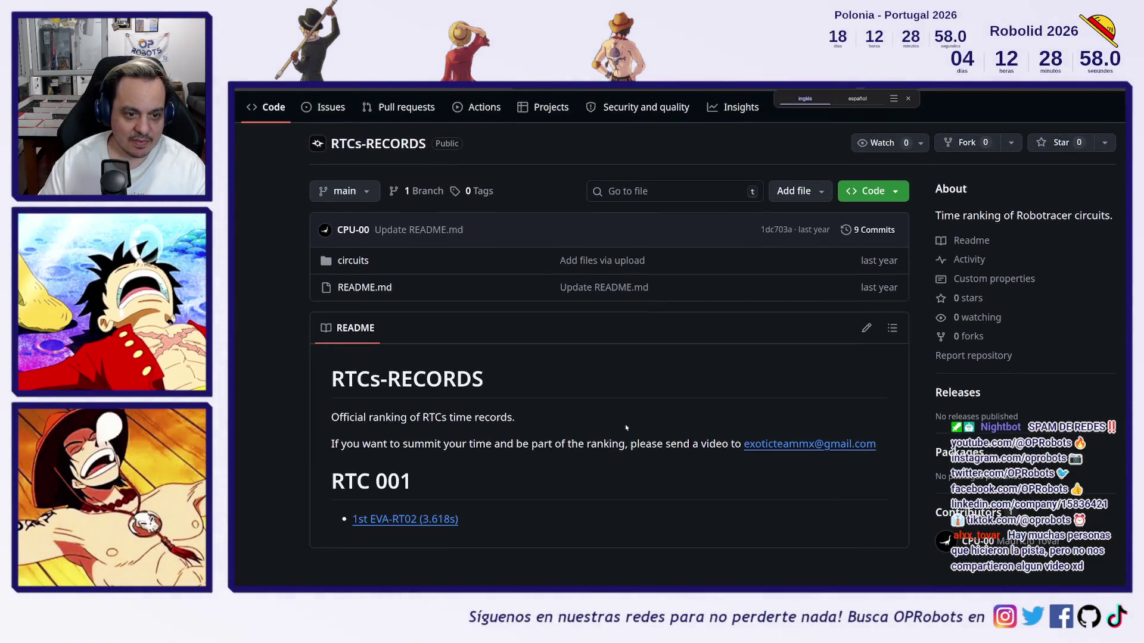
{"action": "left_click", "coordinate": [359, 264]}
{"action": "left_click", "coordinate": [314, 334]}
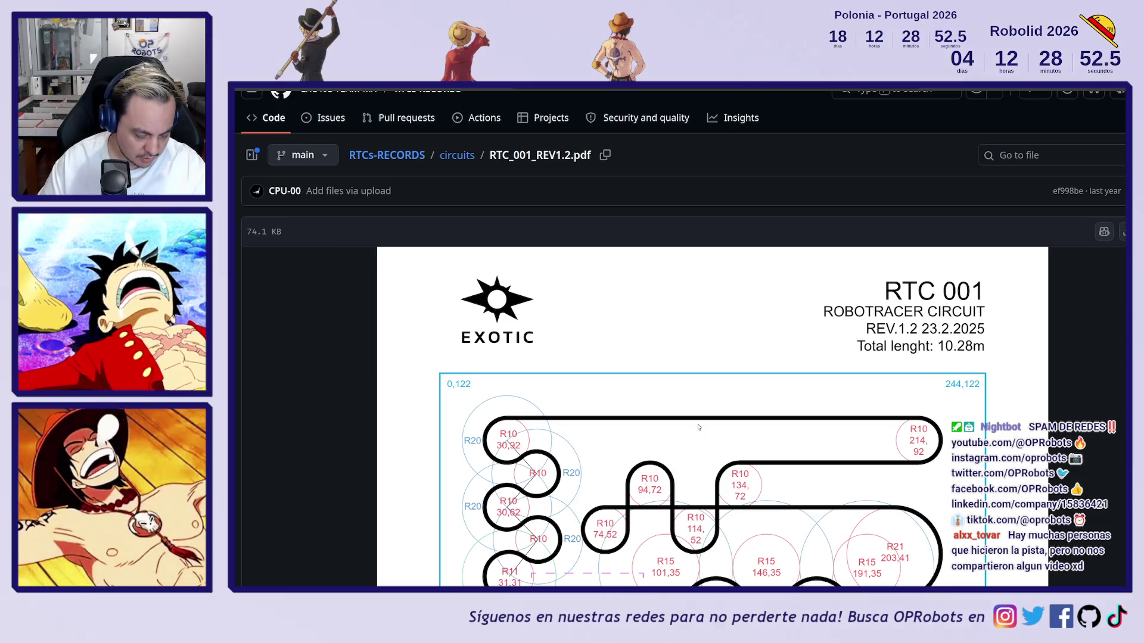
{"action": "scroll", "coordinate": [698, 427], "scroll_direction": "down", "scroll_amount": 2}
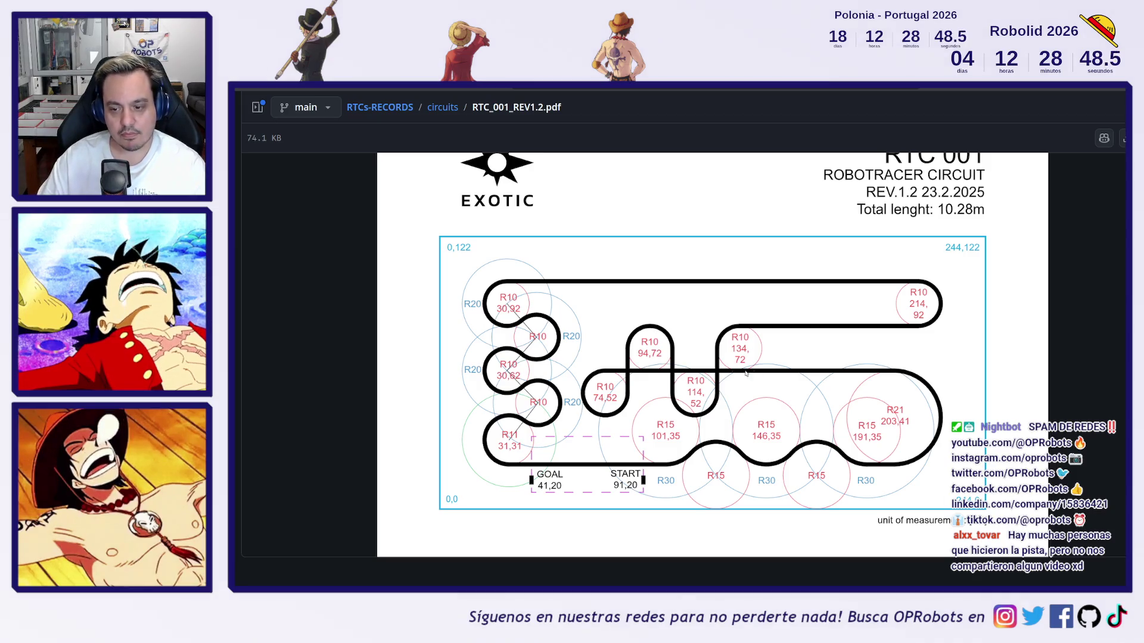
- Return to the repository root and play the '1st EVA-RT02 (3.618s)' record video
{"action": "key", "text": "alt+Left"}
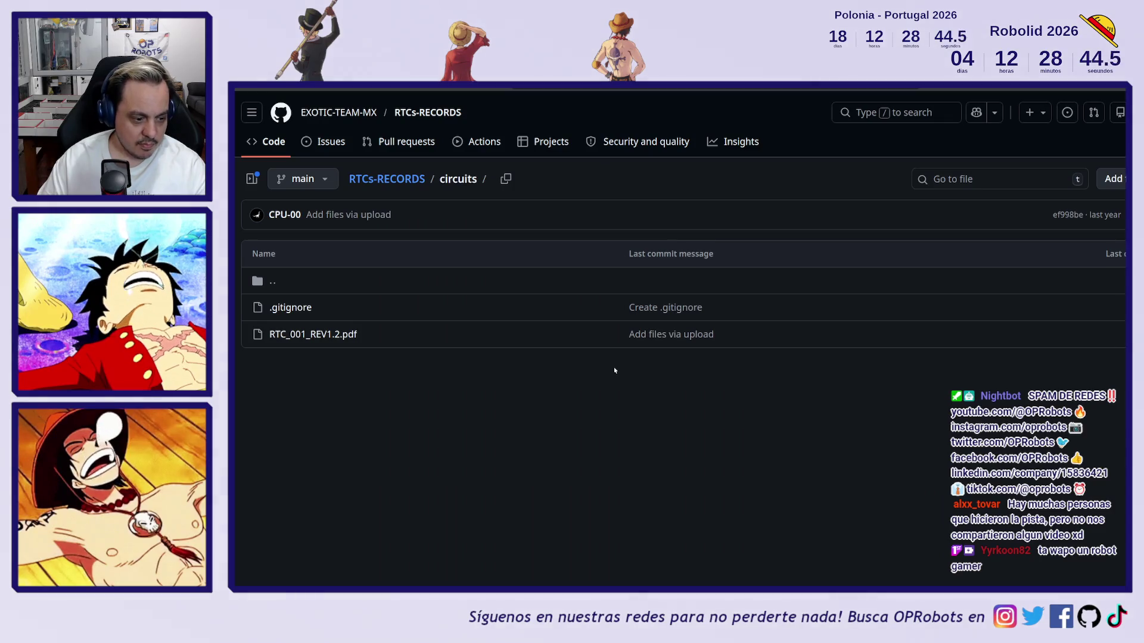
{"action": "key", "text": "alt+Left"}
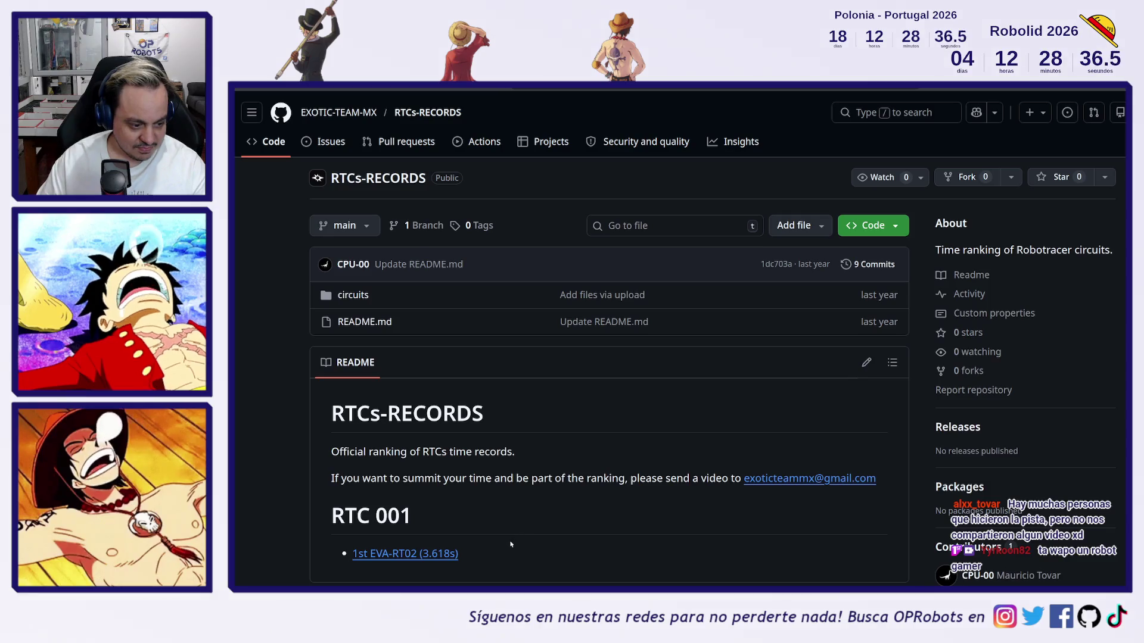
{"action": "left_click", "coordinate": [434, 555]}
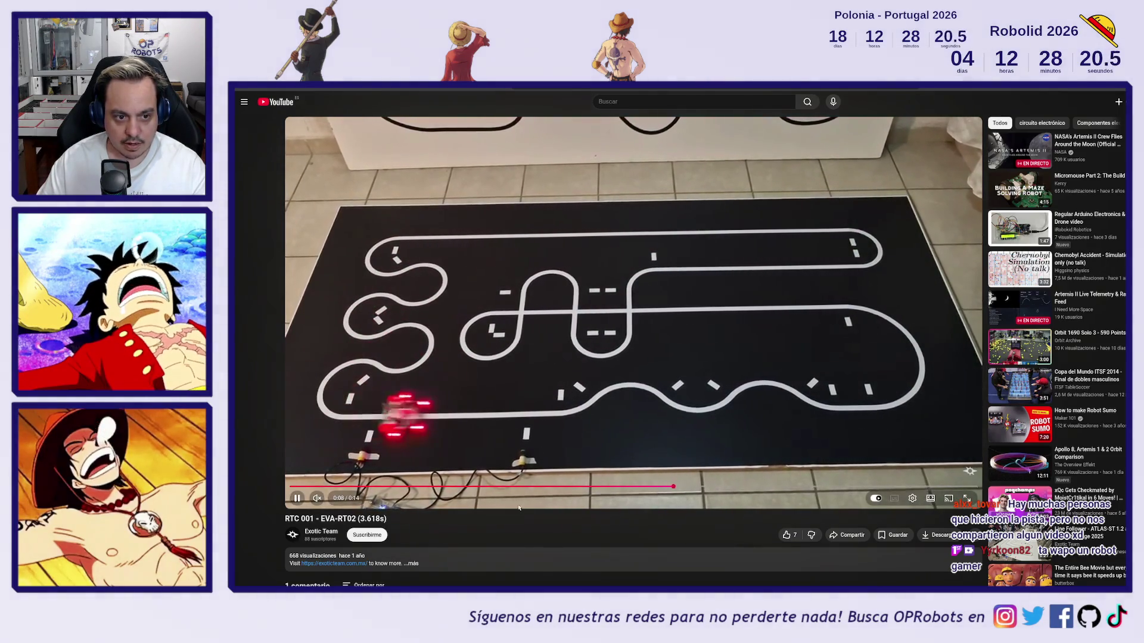
- Pause the robot run and switch to NASA's 'Artemis II Crew Flies Around the Moon' broadcast
{"action": "left_click", "coordinate": [611, 386]}
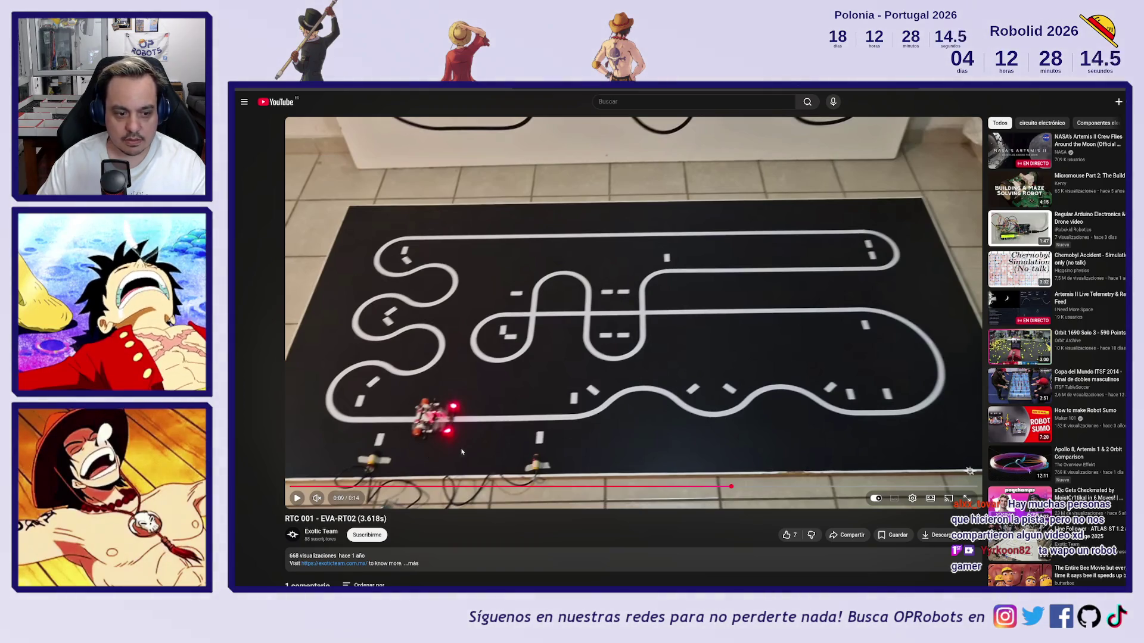
{"action": "left_click", "coordinate": [992, 154]}
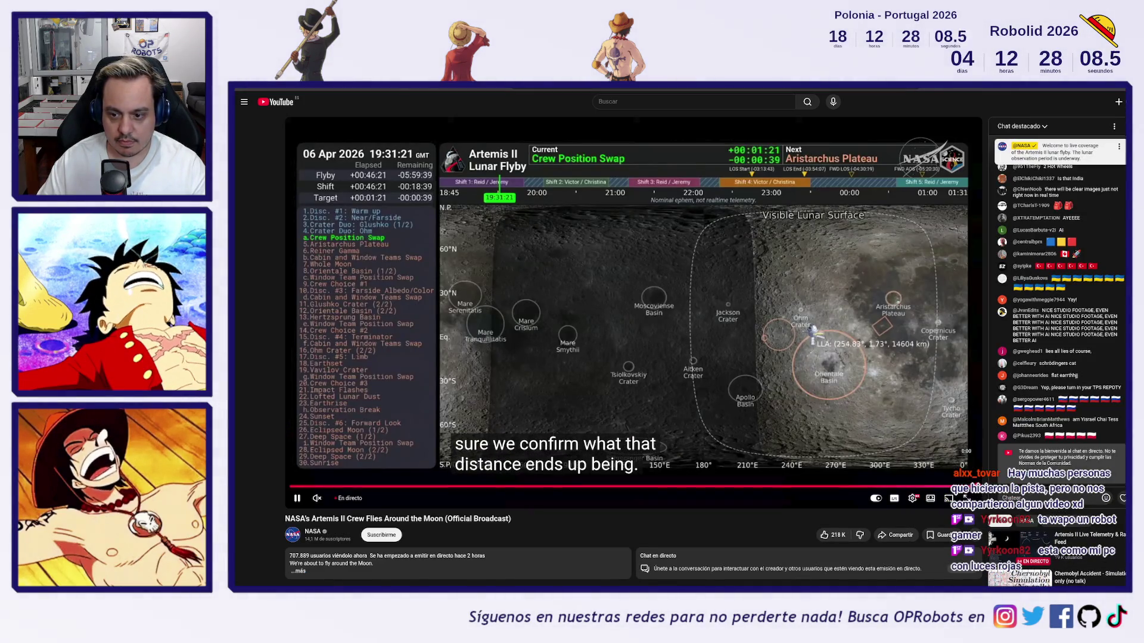
- Skip the Artemis II stream ahead to the spacecraft camera view and turn off subtitles
{"action": "left_click", "coordinate": [961, 486]}
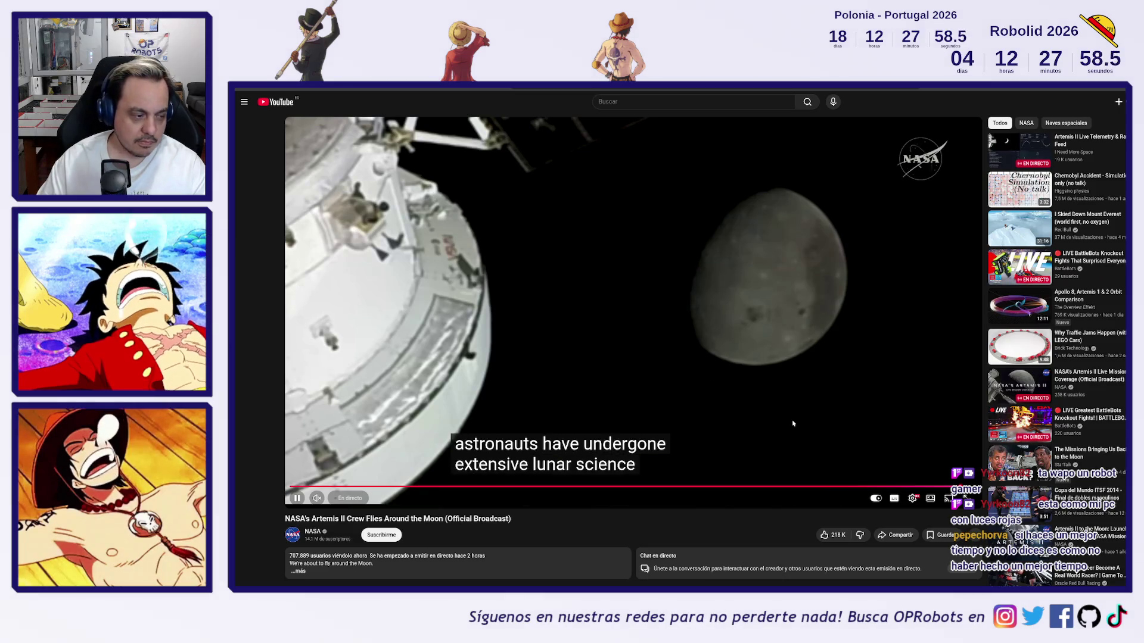
{"action": "left_click", "coordinate": [895, 500]}
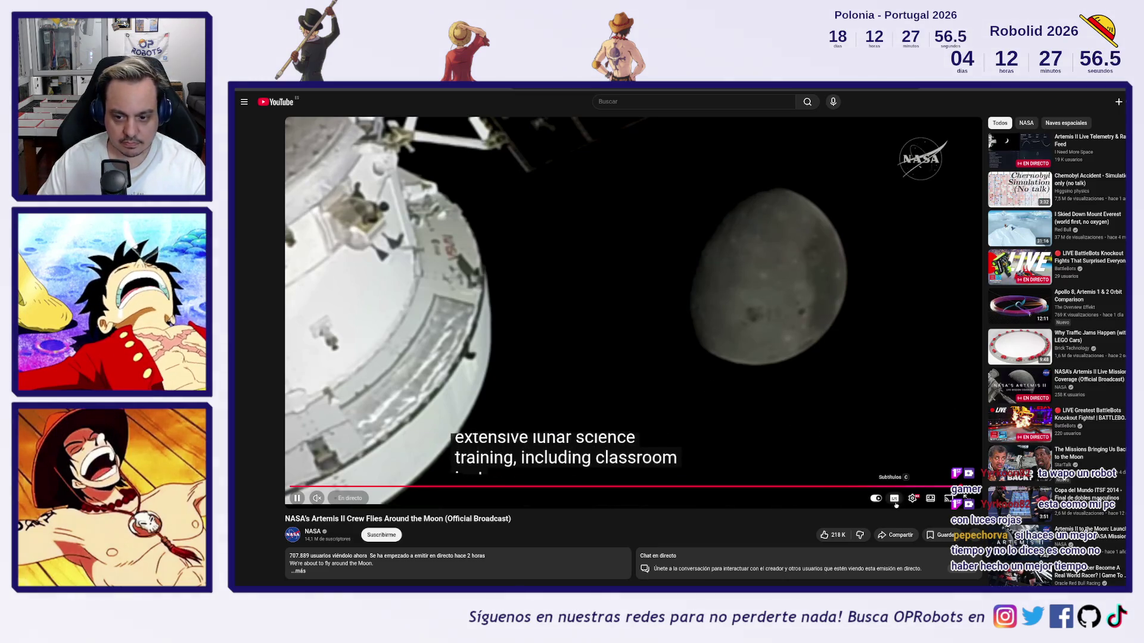
{"action": "left_click", "coordinate": [915, 478]}
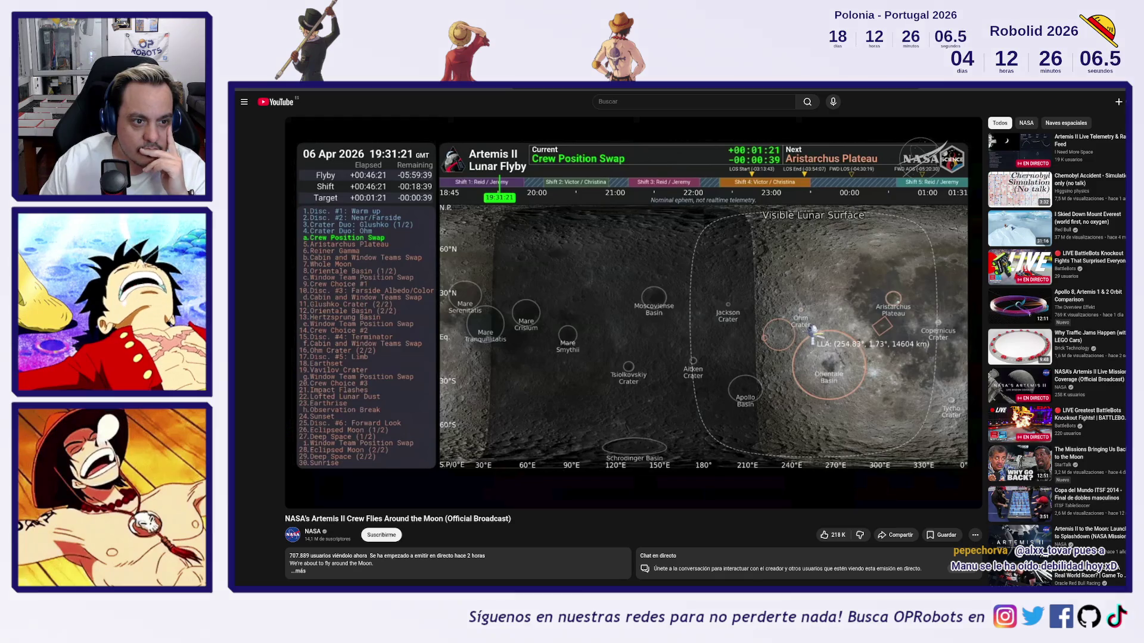
{"action": "mouse_move", "coordinate": [545, 252]}
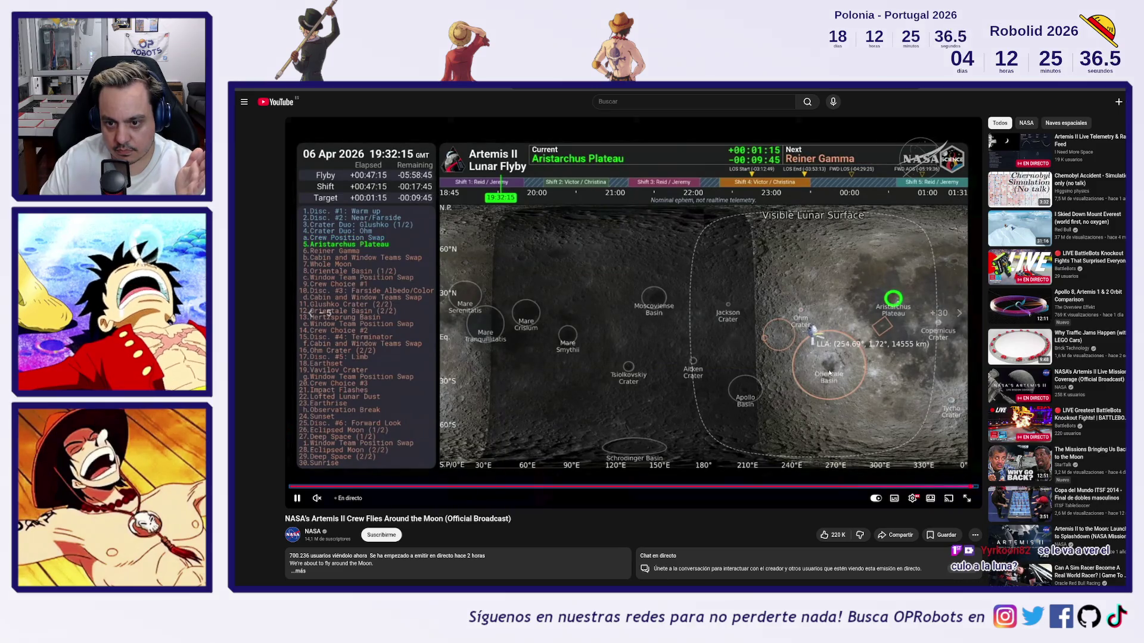
{"action": "key", "text": "Left"}
{"action": "key", "text": "Left"}
{"action": "key", "text": "Left"}
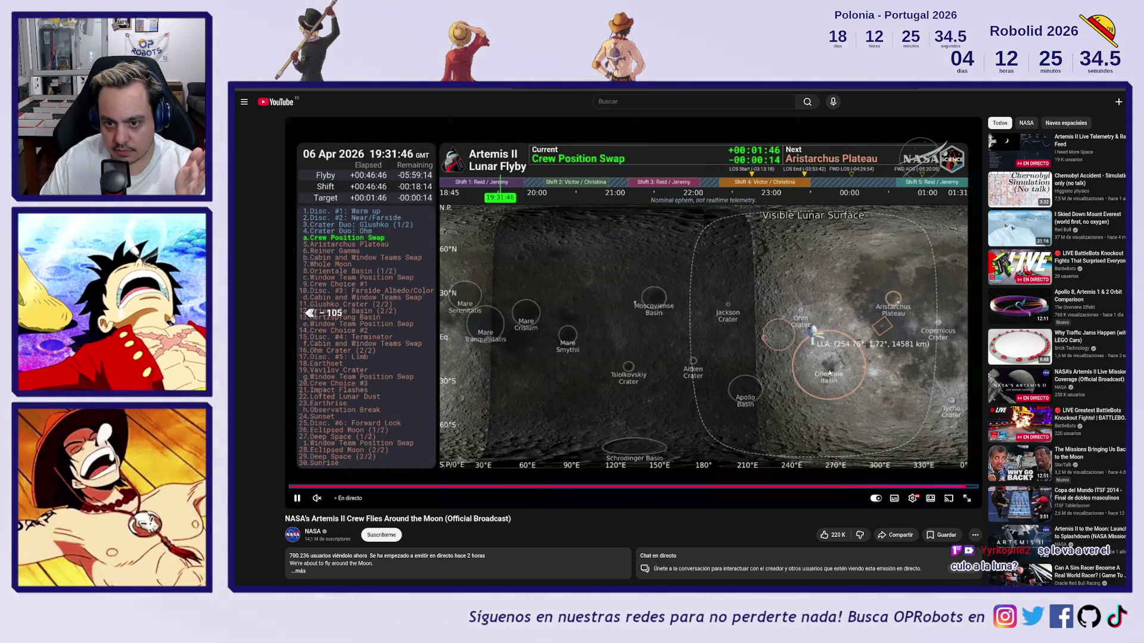
{"action": "key", "text": "Left"}
{"action": "key", "text": "Left"}
{"action": "key", "text": "Left"}
{"action": "key", "text": "Right"}
{"action": "key", "text": "Right"}
{"action": "key", "text": "Right"}
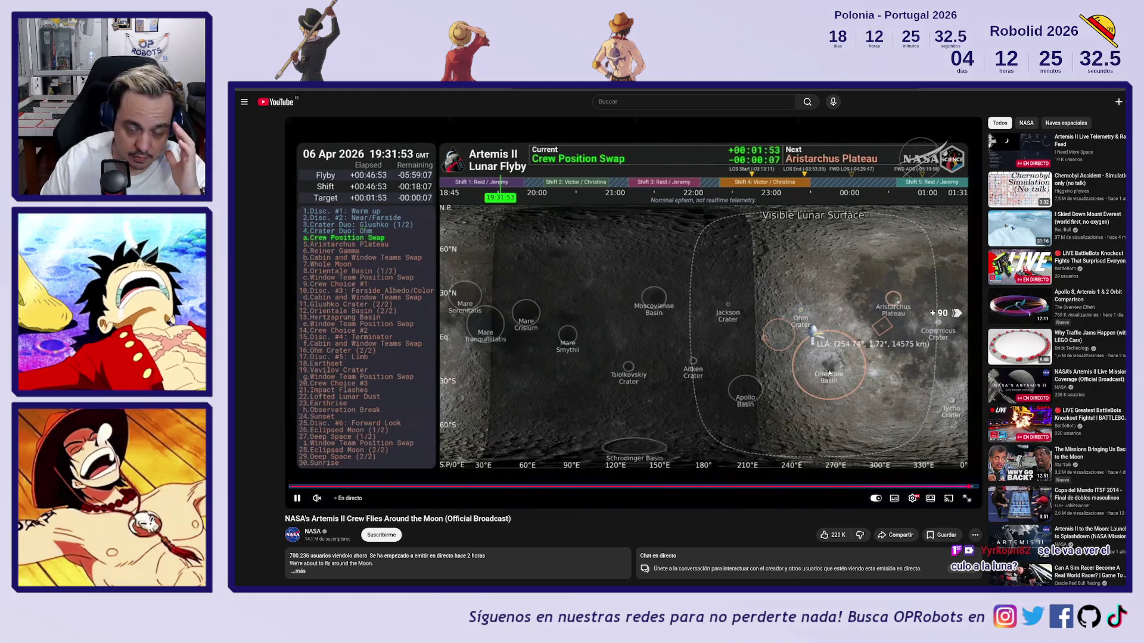
{"action": "key", "text": "Right"}
{"action": "key", "text": "Right"}
{"action": "key", "text": "Right"}
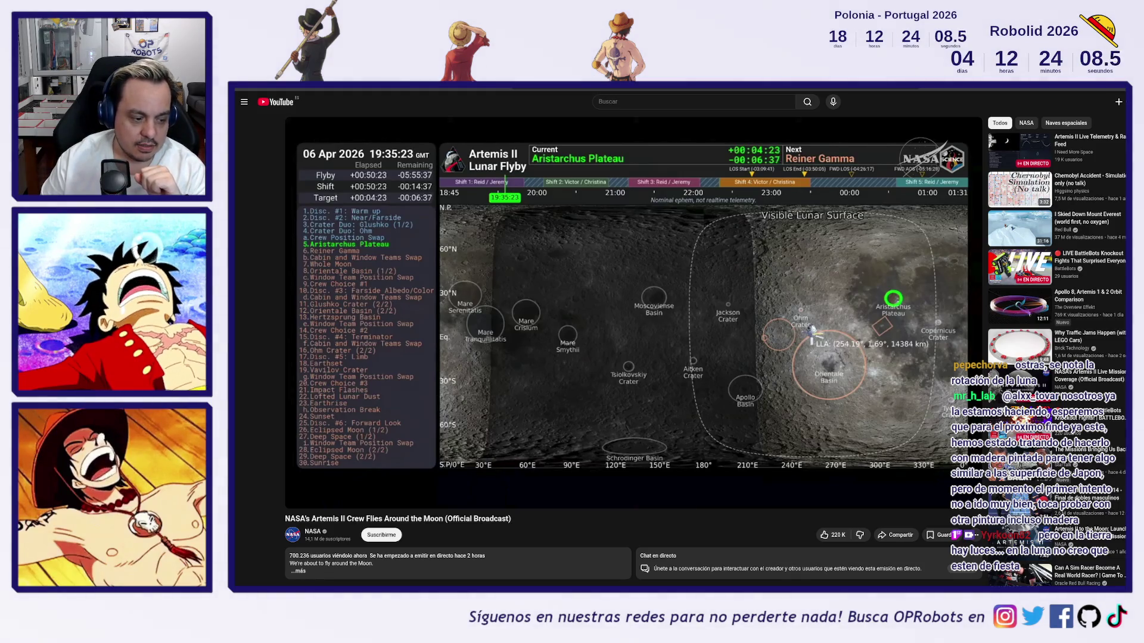
{"action": "mouse_move", "coordinate": [747, 384]}
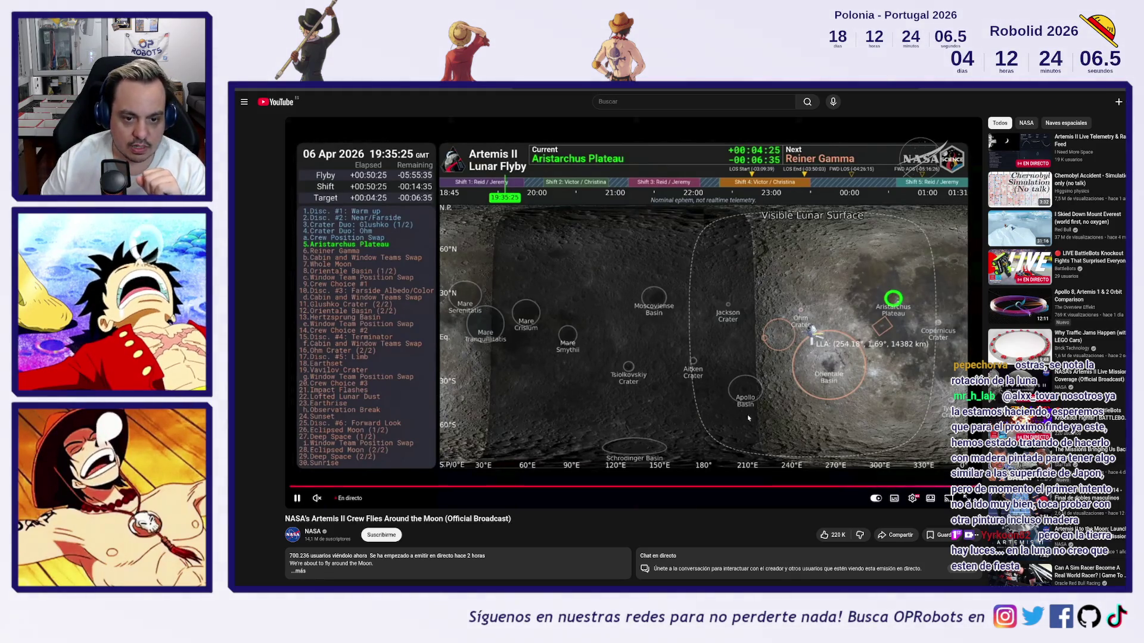
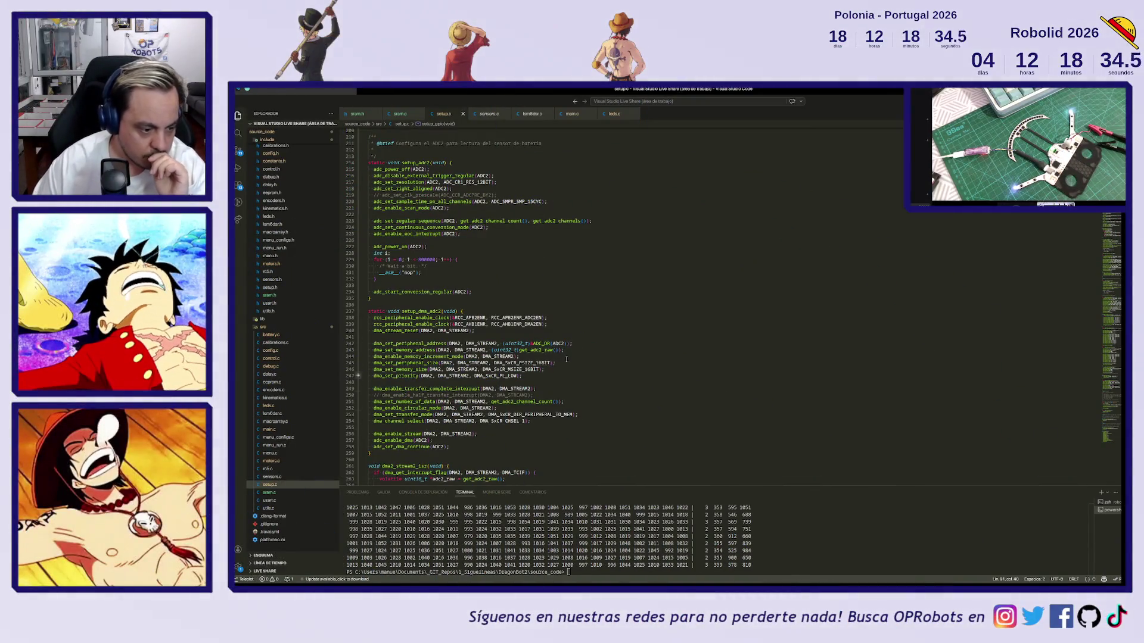
- Navigate to the dma2_stream0_isr handler and place the caret after line 206's flag clearing
{"action": "left_click", "coordinate": [633, 305]}
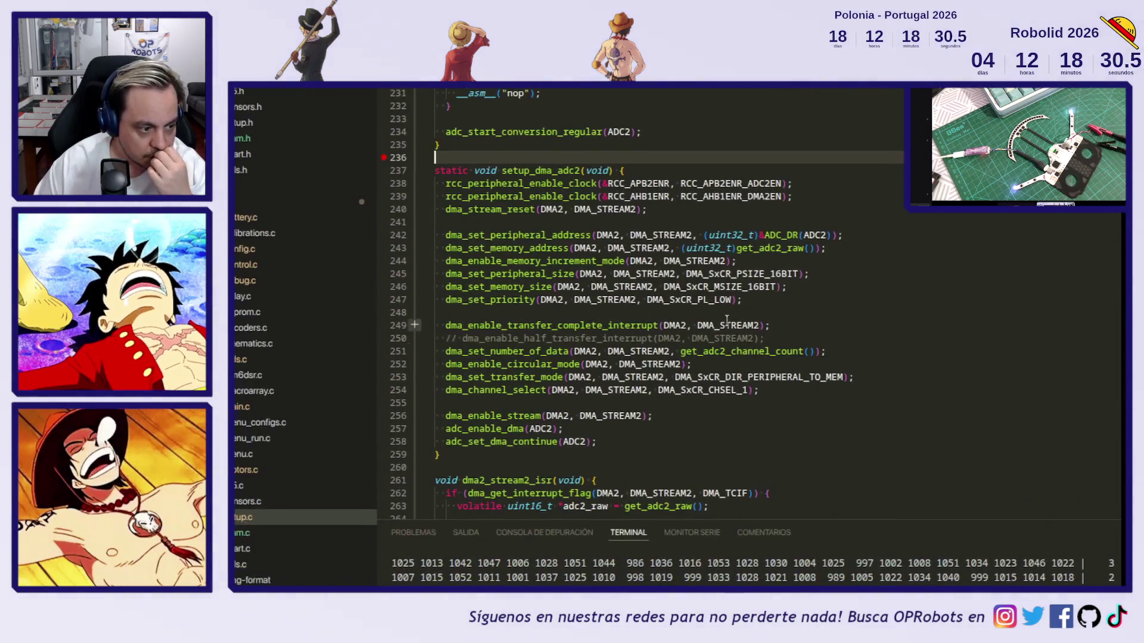
{"action": "left_click", "coordinate": [787, 286]}
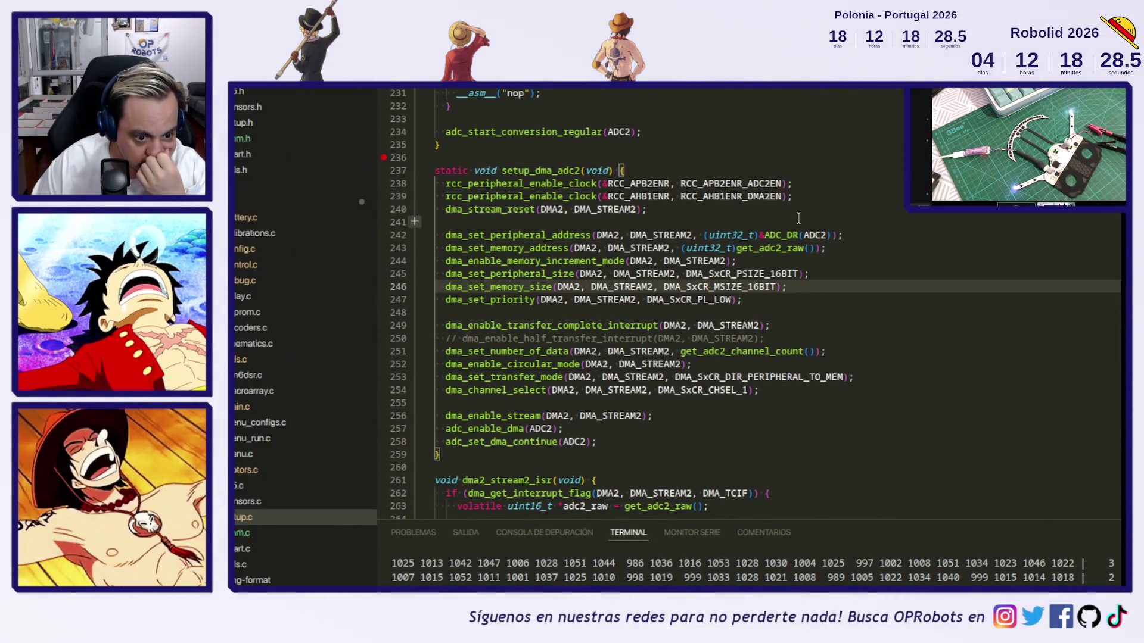
{"action": "scroll", "coordinate": [798, 218], "scroll_direction": "down", "scroll_amount": 8}
{"action": "scroll", "coordinate": [799, 220], "scroll_direction": "up", "scroll_amount": 11}
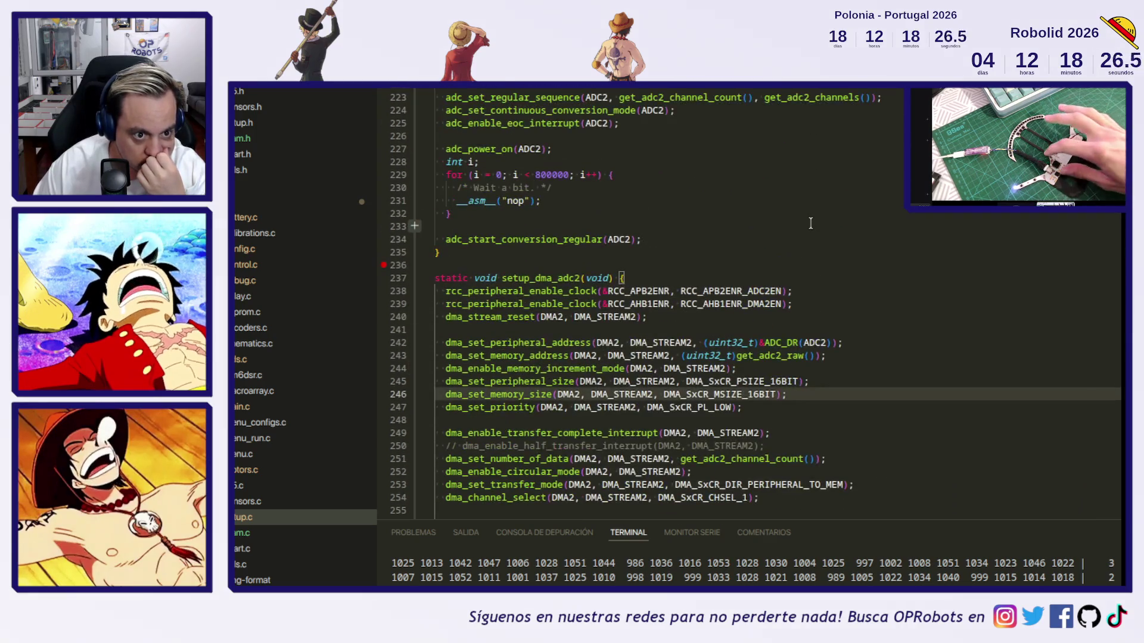
{"action": "scroll", "coordinate": [809, 224], "scroll_direction": "up", "scroll_amount": 6}
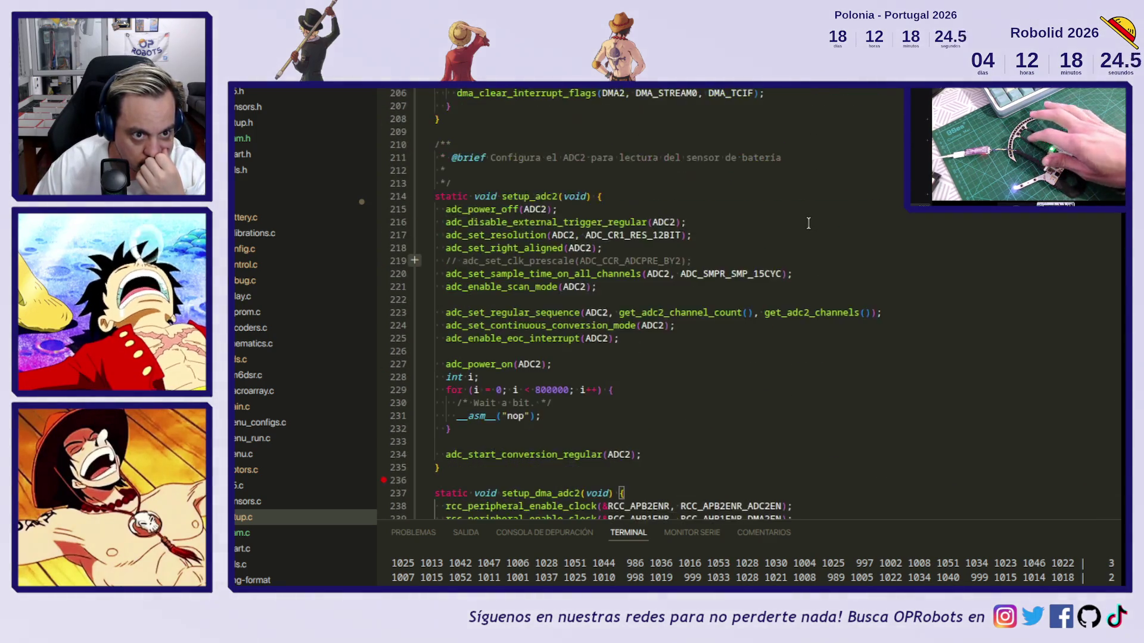
{"action": "scroll", "coordinate": [809, 223], "scroll_direction": "up", "scroll_amount": 2}
{"action": "left_click", "coordinate": [558, 152]}
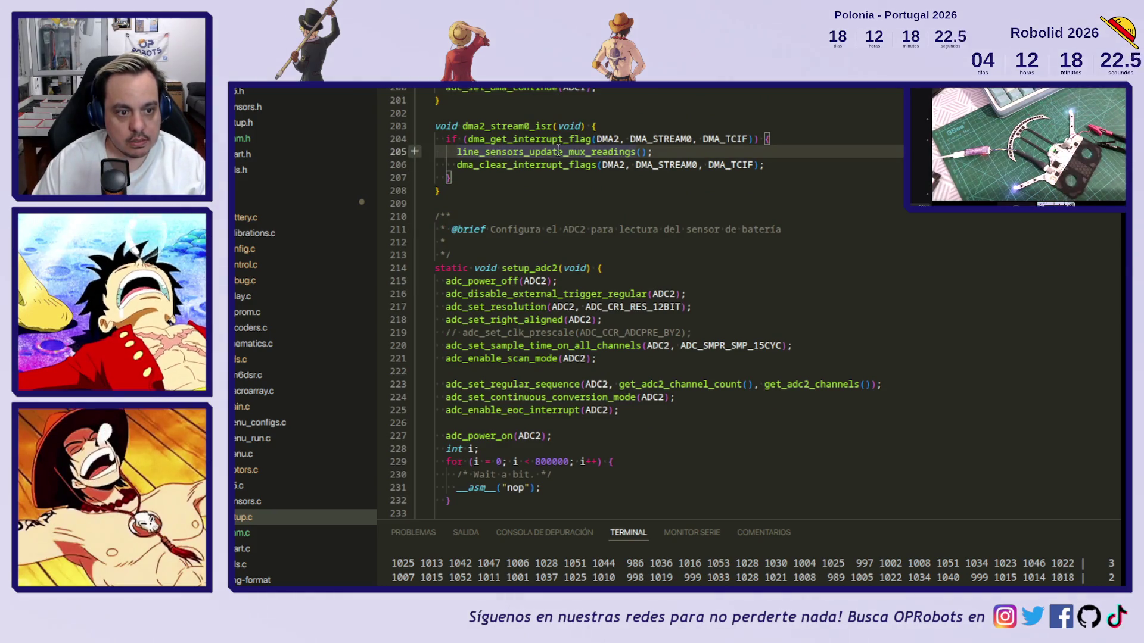
{"action": "left_click", "coordinate": [775, 162]}
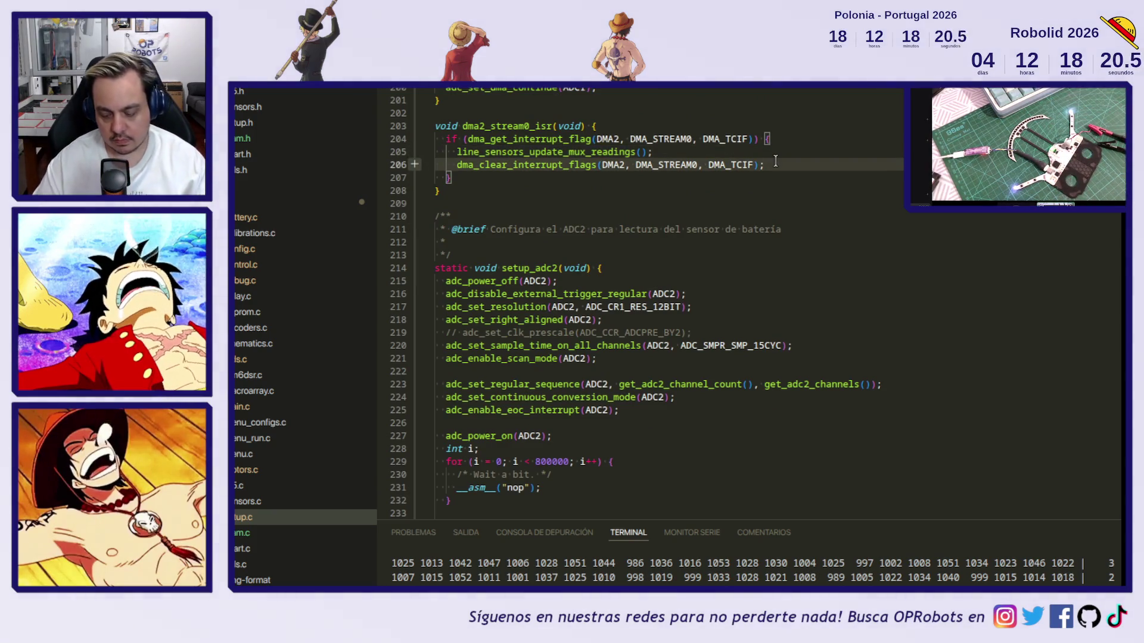
- Insert toggle_status_led(); after the interrupt-flag clearing and upload the firmware
{"action": "key", "text": "Return"}
{"action": "type", "text": "set_sta"}
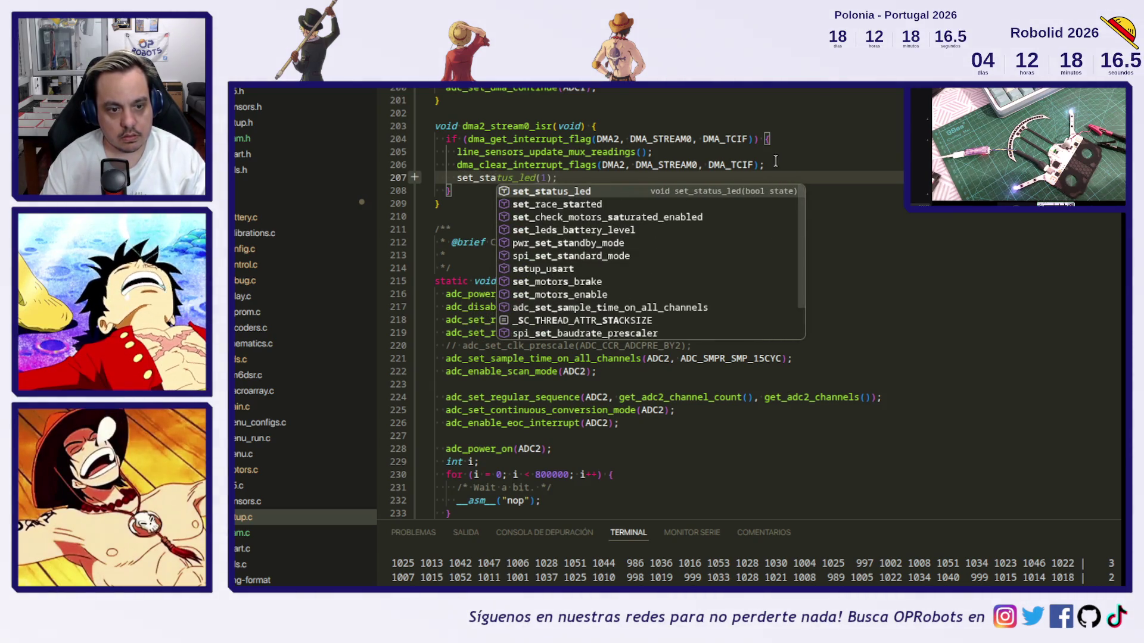
{"action": "key", "text": "BackSpace"}
{"action": "key", "text": "BackSpace"}
{"action": "key", "text": "BackSpace"}
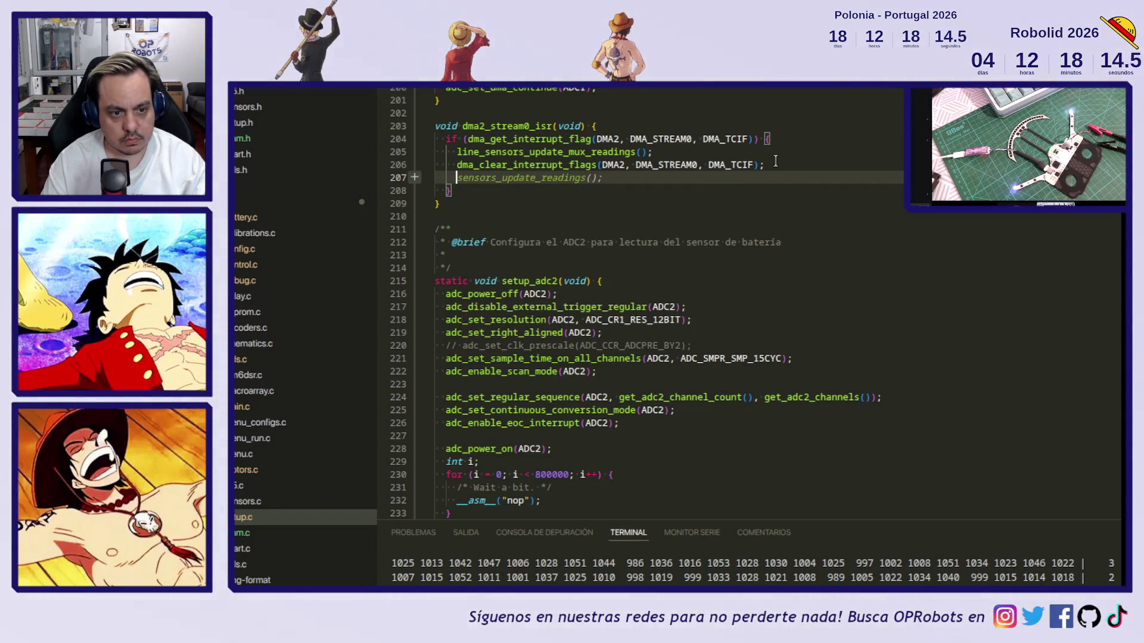
{"action": "type", "text": "toggle"}
{"action": "key", "text": "Return"}
{"action": "type", "text": ";"}
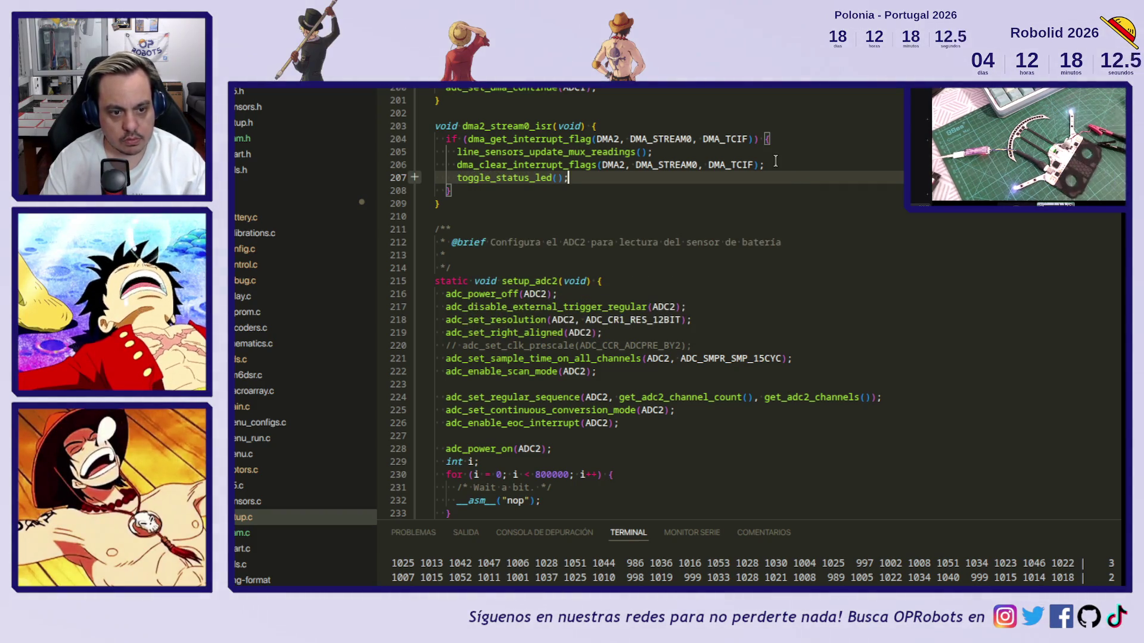
{"action": "key", "text": "ctrl+alt+u"}
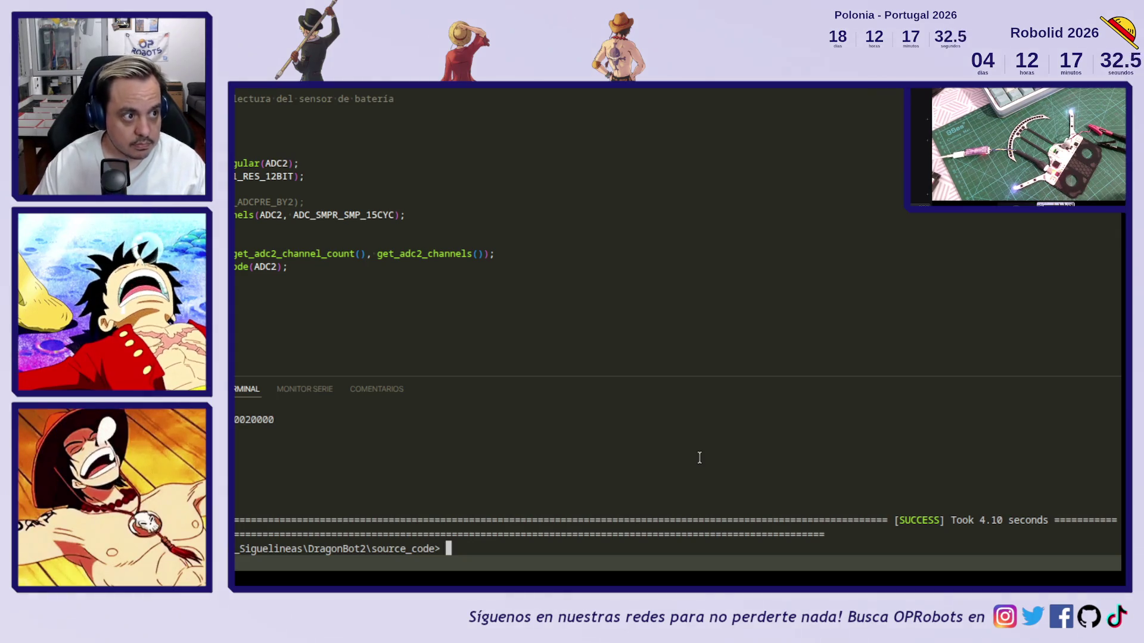
- Select the toggle_status_led(); statement on line 207 and begin retyping it
{"action": "left_click", "coordinate": [566, 284]}
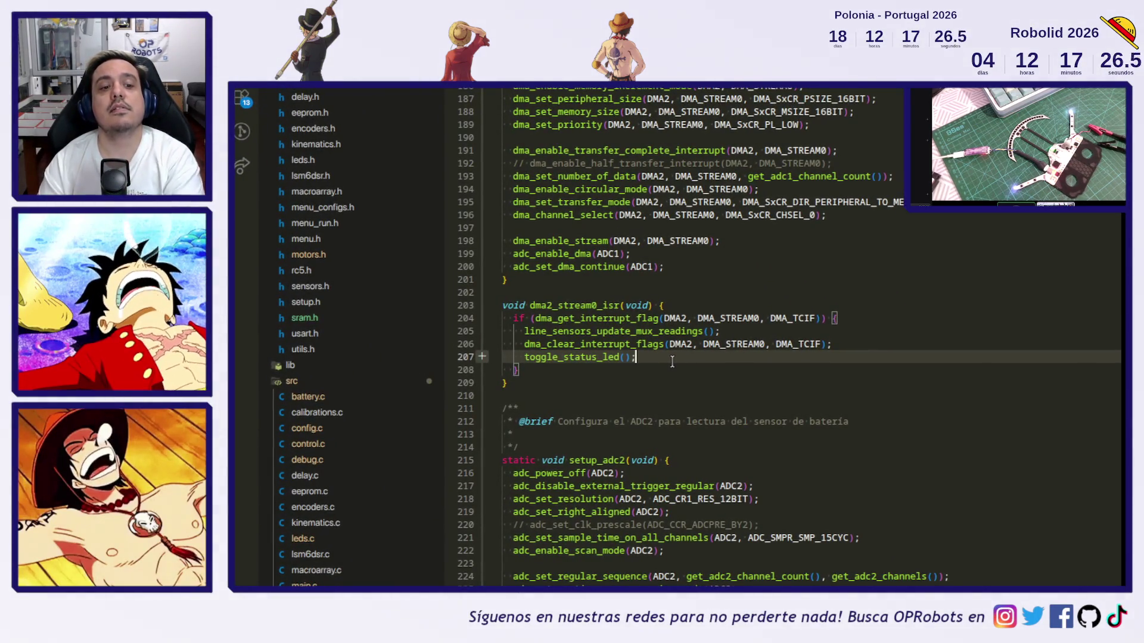
{"action": "left_click", "coordinate": [672, 362]}
{"action": "key", "text": "shift+Home"}
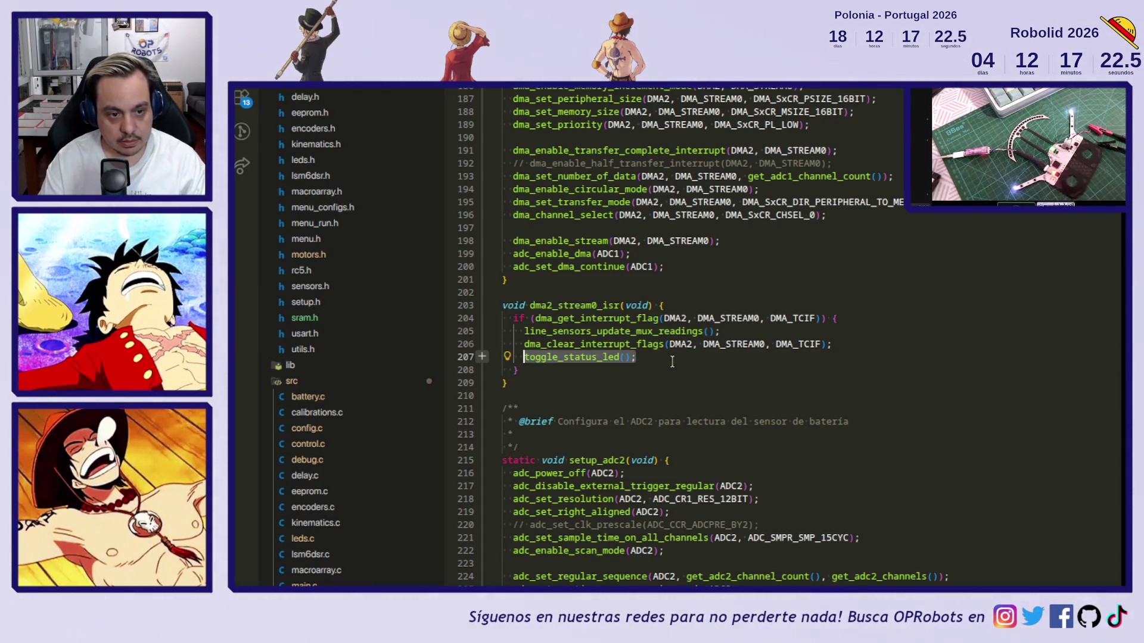
{"action": "type", "text": "t"}
{"action": "key", "text": "BackSpace"}
- Try warning_status_led and inf name variants, clear the line, then type gpio_toggle(GPIOC, GPIO13);
{"action": "type", "text": "warning_status_led"}
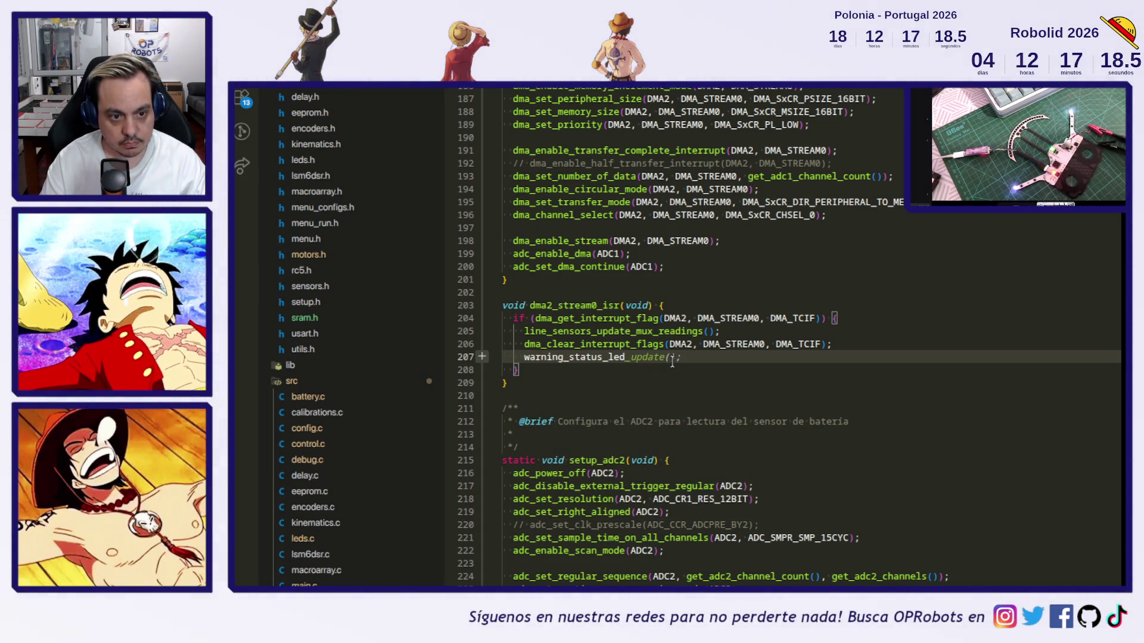
{"action": "key", "text": "BackSpace"}
{"action": "key", "text": "BackSpace"}
{"action": "key", "text": "BackSpace"}
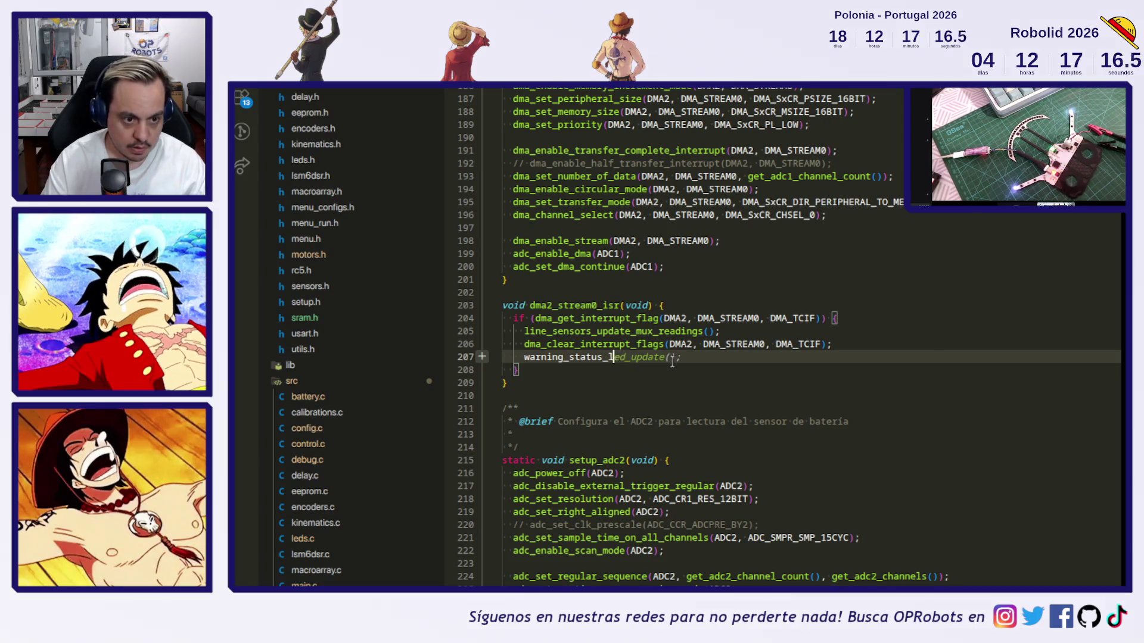
{"action": "type", "text": "inf"}
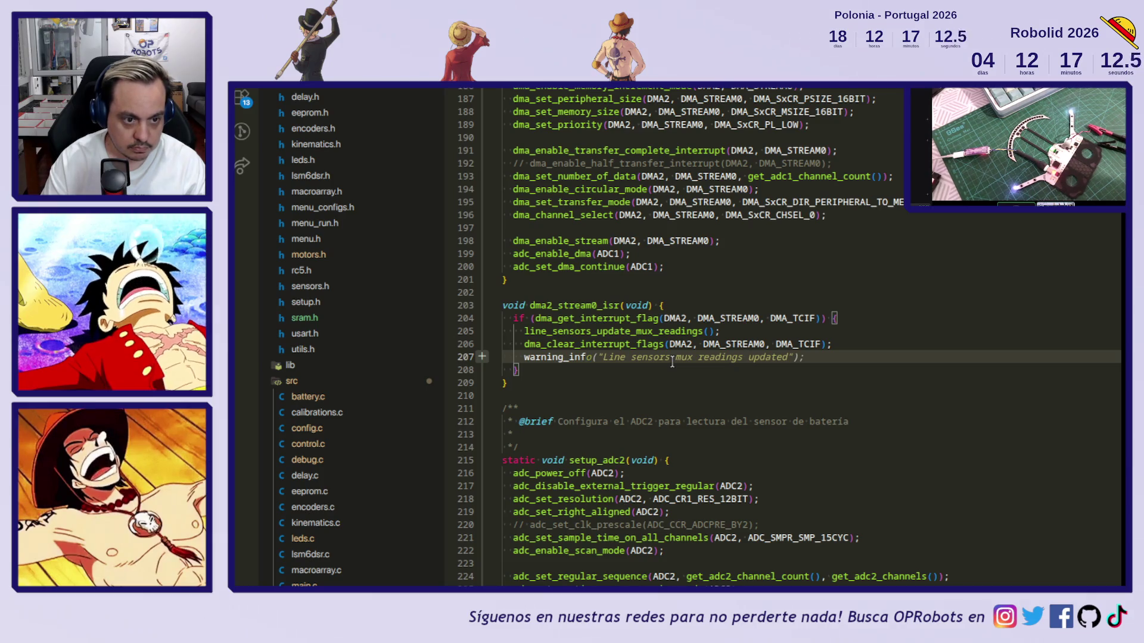
{"action": "key", "text": "BackSpace"}
{"action": "key", "text": "BackSpace"}
{"action": "key", "text": "BackSpace"}
{"action": "key", "text": "Escape"}
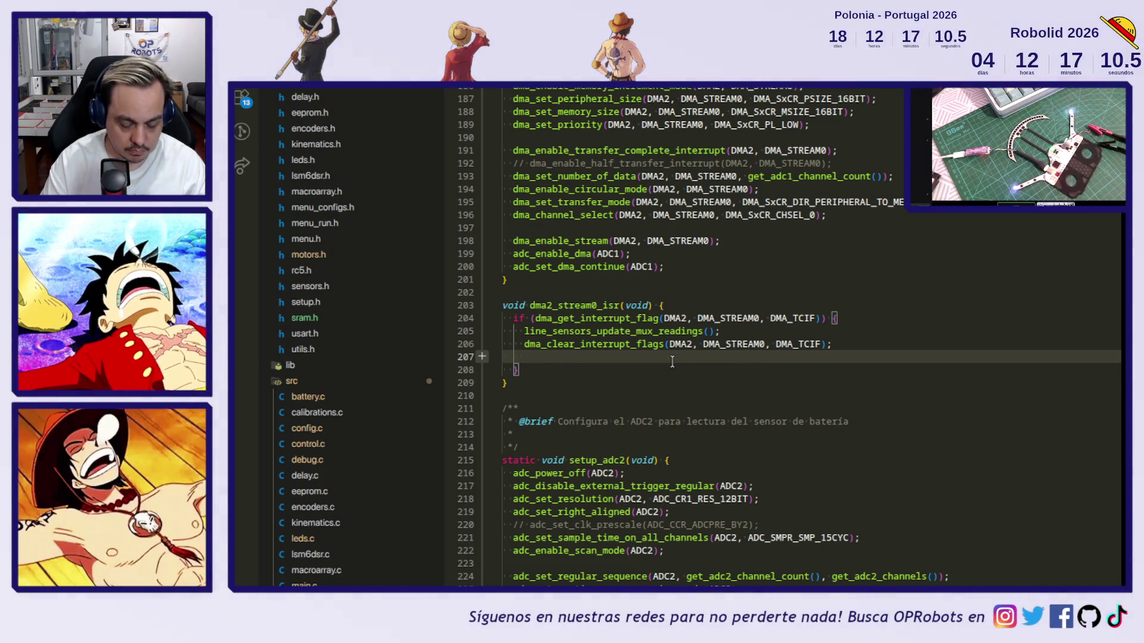
{"action": "scroll", "coordinate": [685, 100], "scroll_direction": "up", "scroll_amount": 1}
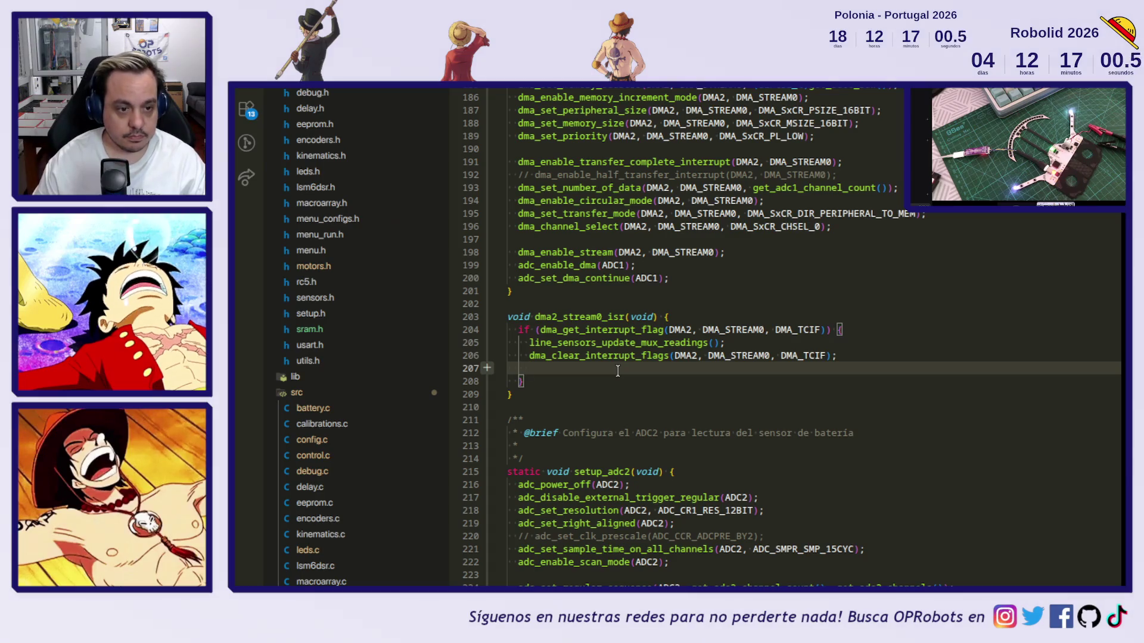
{"action": "type", "text": "gpio_toggle(GPIOC, GPIO13);"}
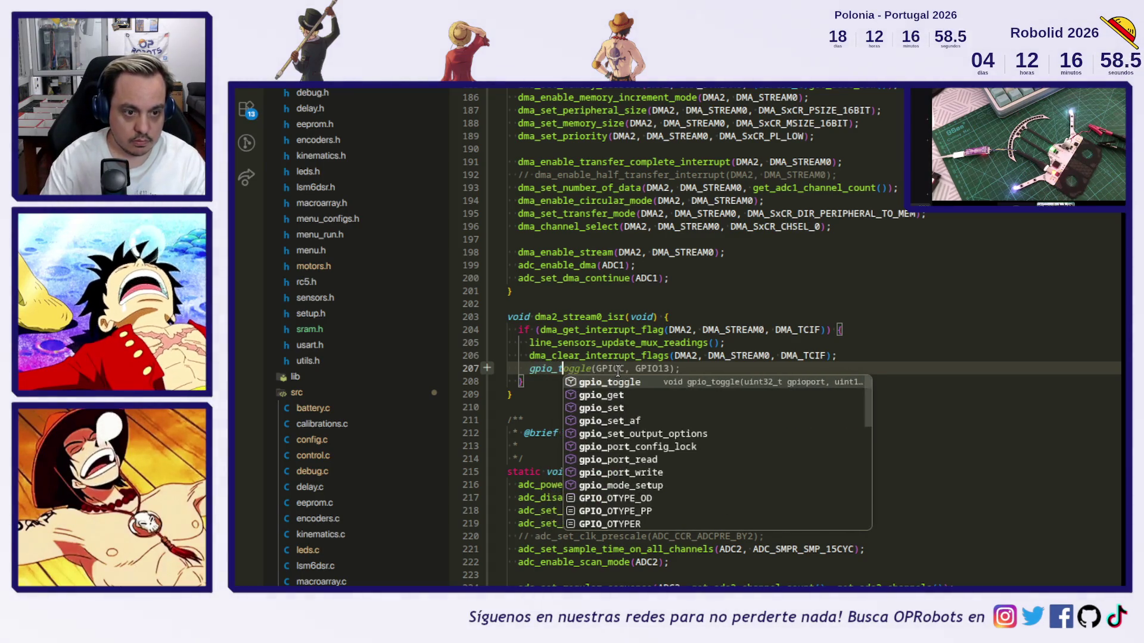
- Copy GPIOA, GPIO15 from setup_gpio and paste it over the gpio_toggle arguments
{"action": "scroll", "coordinate": [705, 364], "scroll_direction": "up", "scroll_amount": 20}
{"action": "scroll", "coordinate": [705, 364], "scroll_direction": "up", "scroll_amount": 9}
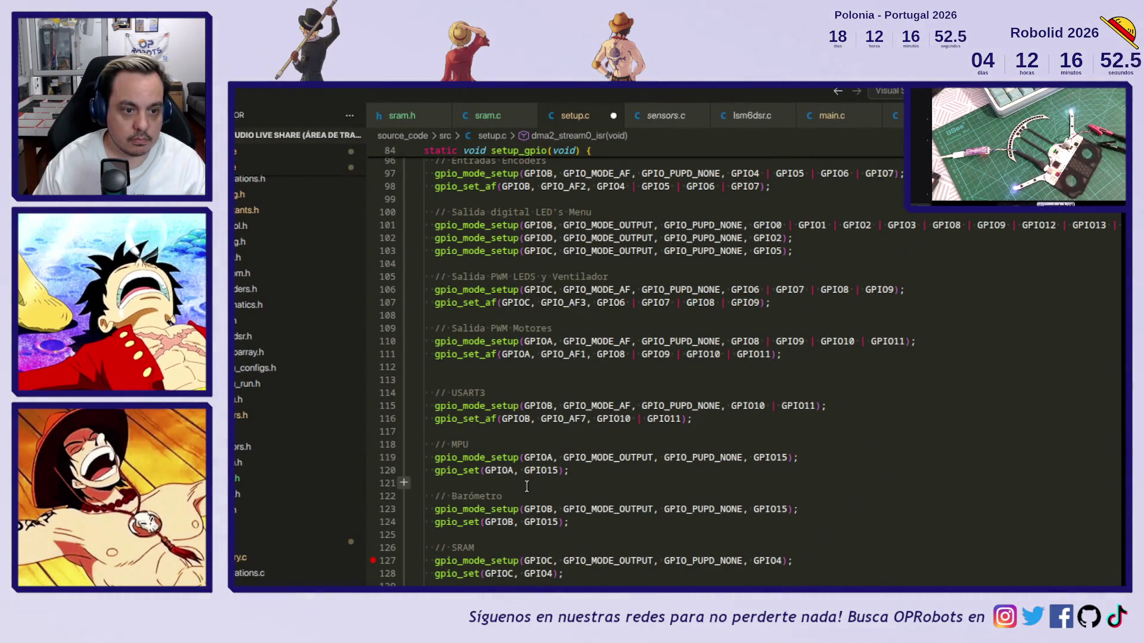
{"action": "left_click_drag", "start_coordinate": [485, 471], "coordinate": [558, 471]}
{"action": "key", "text": "ctrl+c"}
{"action": "scroll", "coordinate": [532, 466], "scroll_direction": "down", "scroll_amount": 1}
{"action": "scroll", "coordinate": [531, 466], "scroll_direction": "down", "scroll_amount": 20}
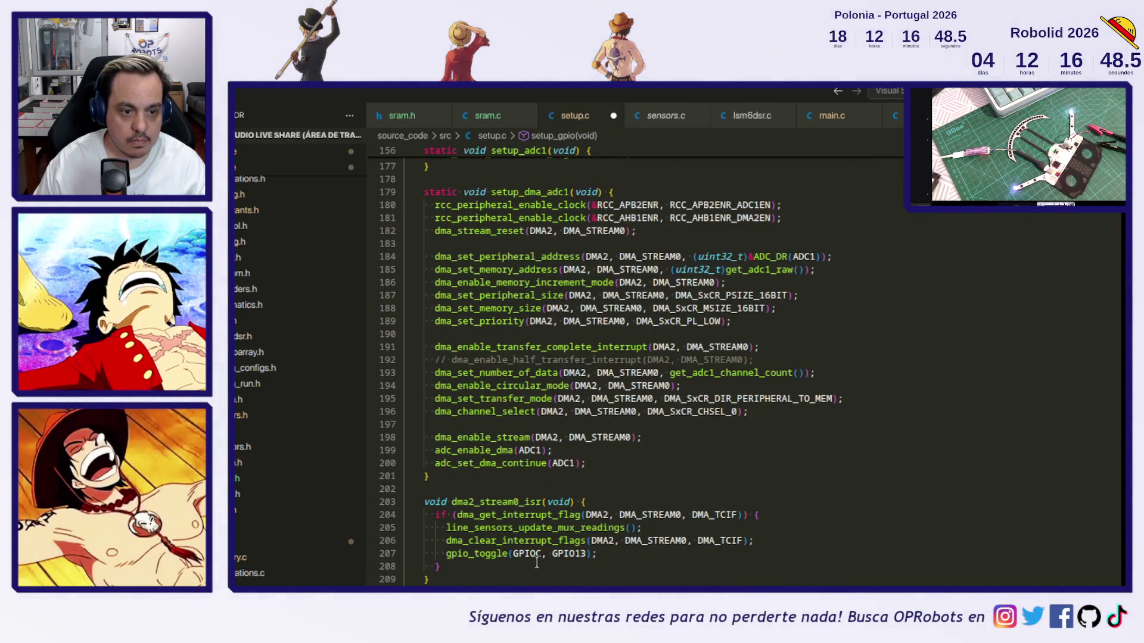
{"action": "left_click_drag", "start_coordinate": [514, 554], "coordinate": [585, 553]}
{"action": "key", "text": "ctrl+v"}
- Save setup.c, move the gpio_toggle line above the flag clearing, and upload
{"action": "key", "text": "ctrl+s"}
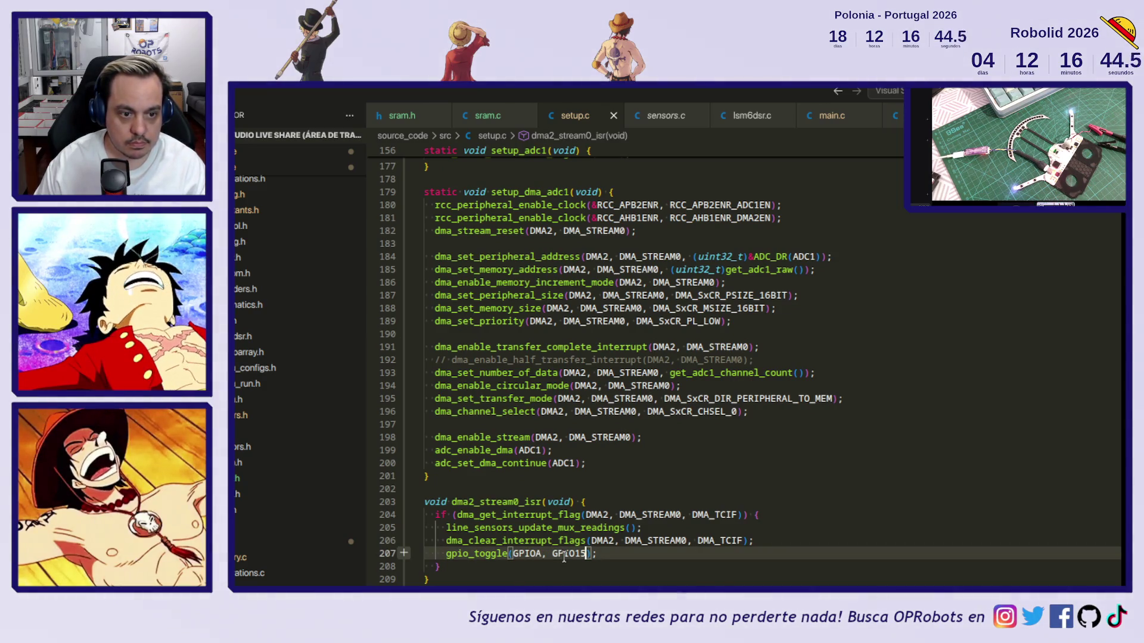
{"action": "key", "text": "alt+Up"}
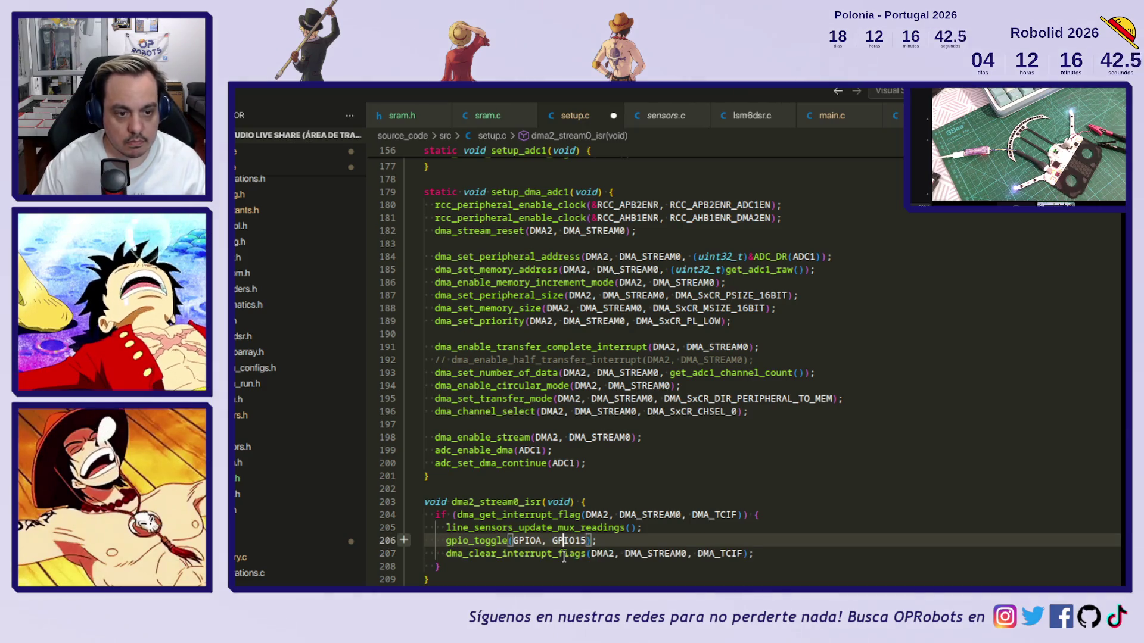
{"action": "key", "text": "ctrl+alt+u"}
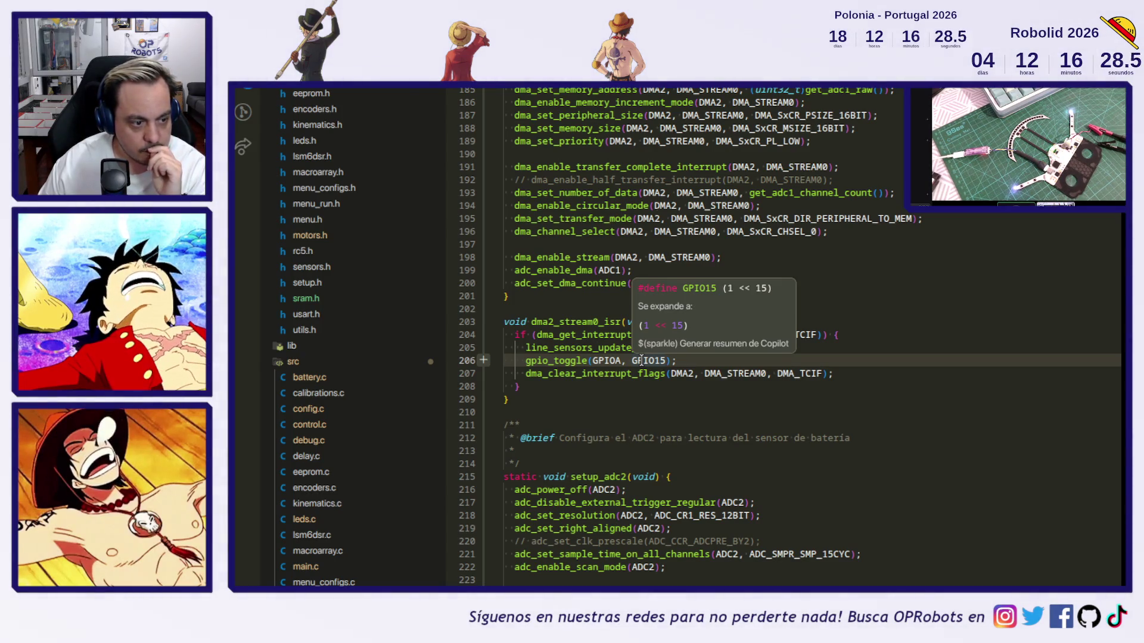
- Hide the sidebar and show the terminal to confirm the 4.82 s verified flash
{"action": "scroll", "coordinate": [641, 359], "scroll_direction": "down", "scroll_amount": 2}
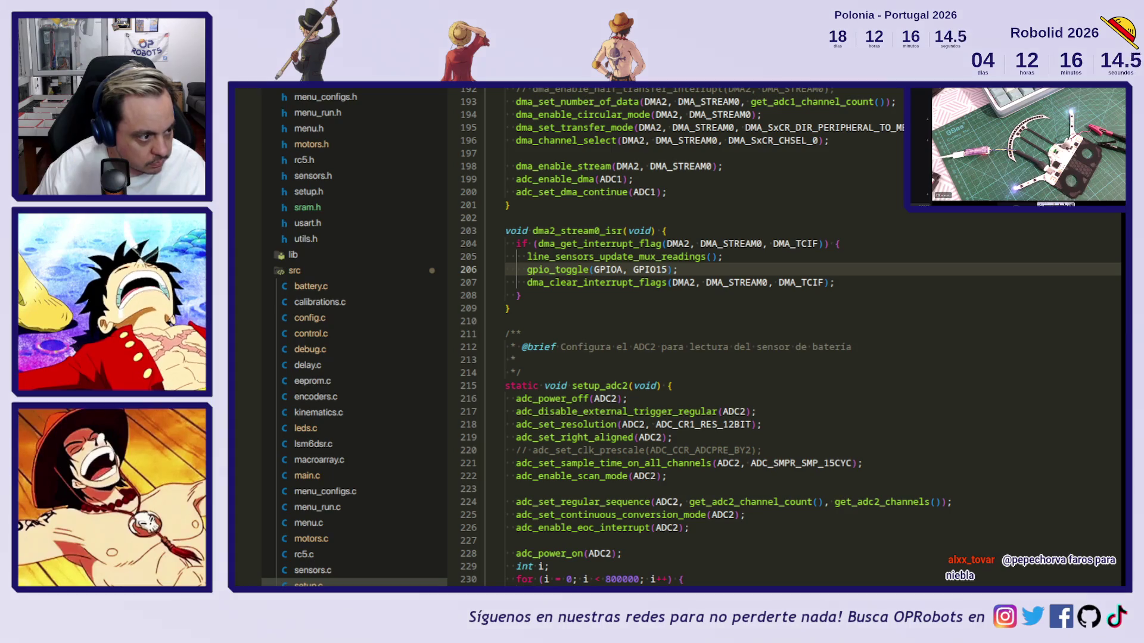
{"action": "key", "text": "ctrl+j"}
{"action": "key", "text": "ctrl+b"}
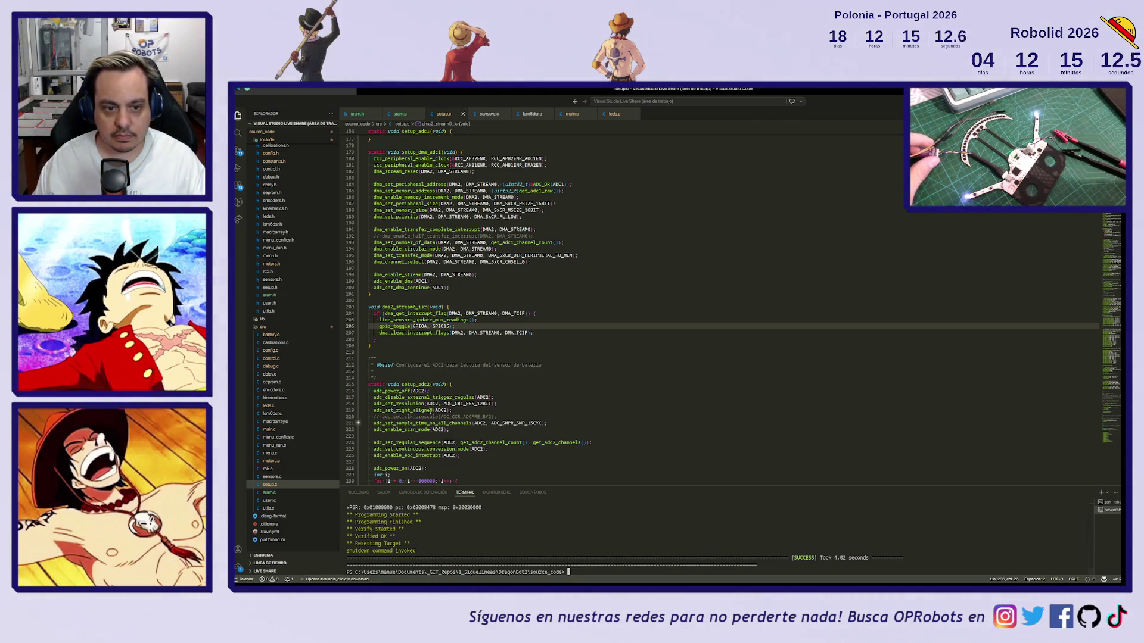
- Place the caret on lines 197 and 198, then bring the KiCad PCB editor forward
{"action": "left_click", "coordinate": [556, 270]}
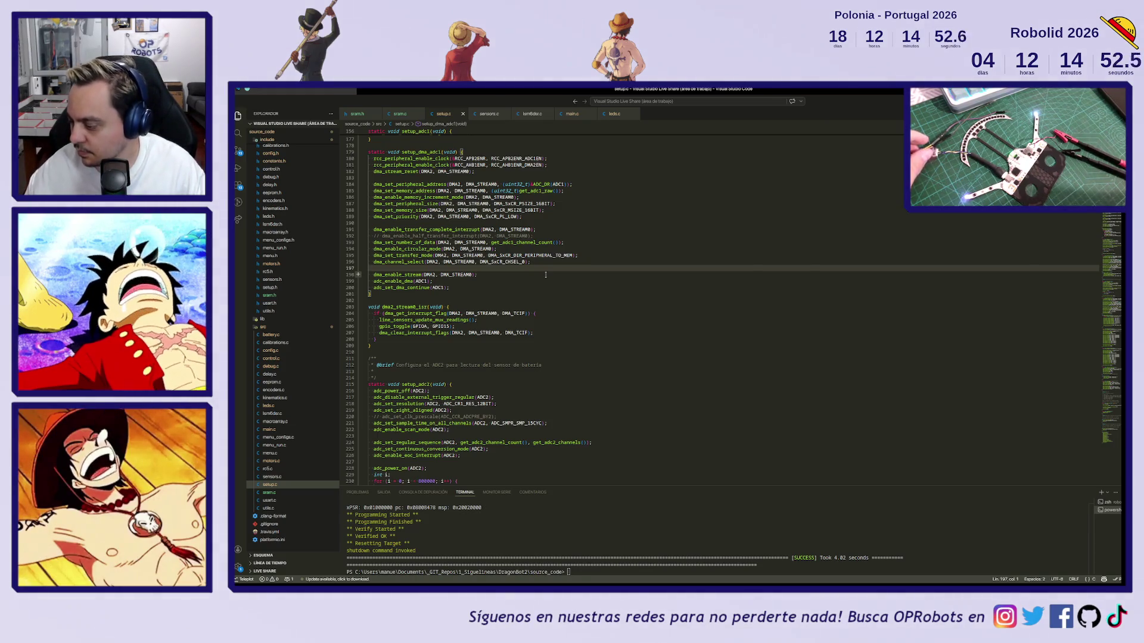
{"action": "left_click", "coordinate": [545, 274]}
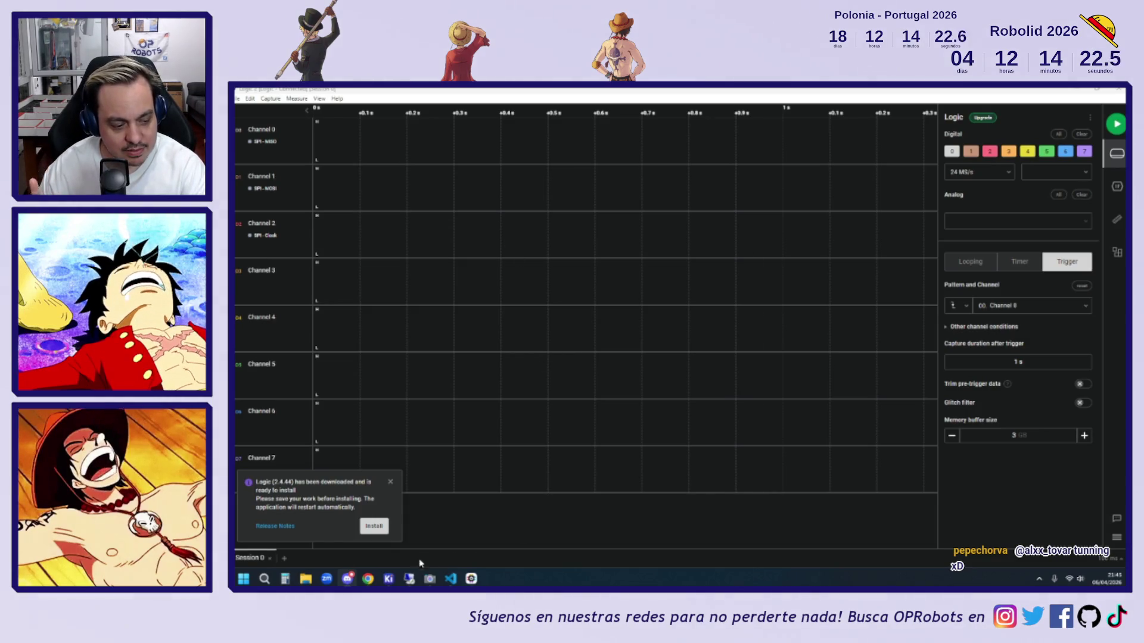
{"action": "mouse_move", "coordinate": [389, 578]}
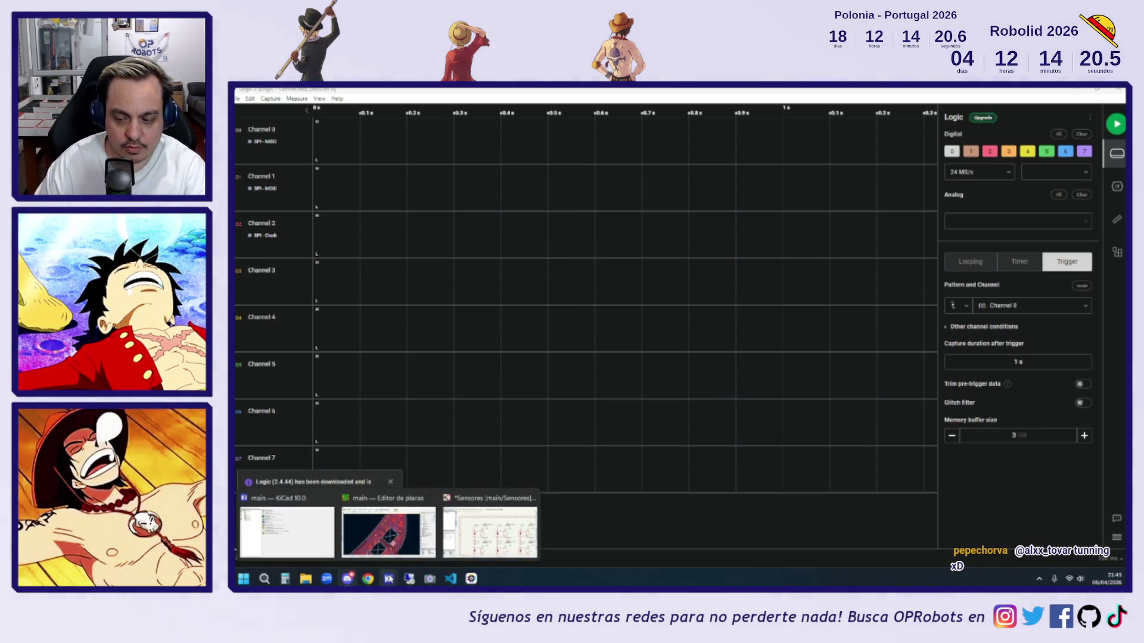
{"action": "left_click", "coordinate": [389, 532]}
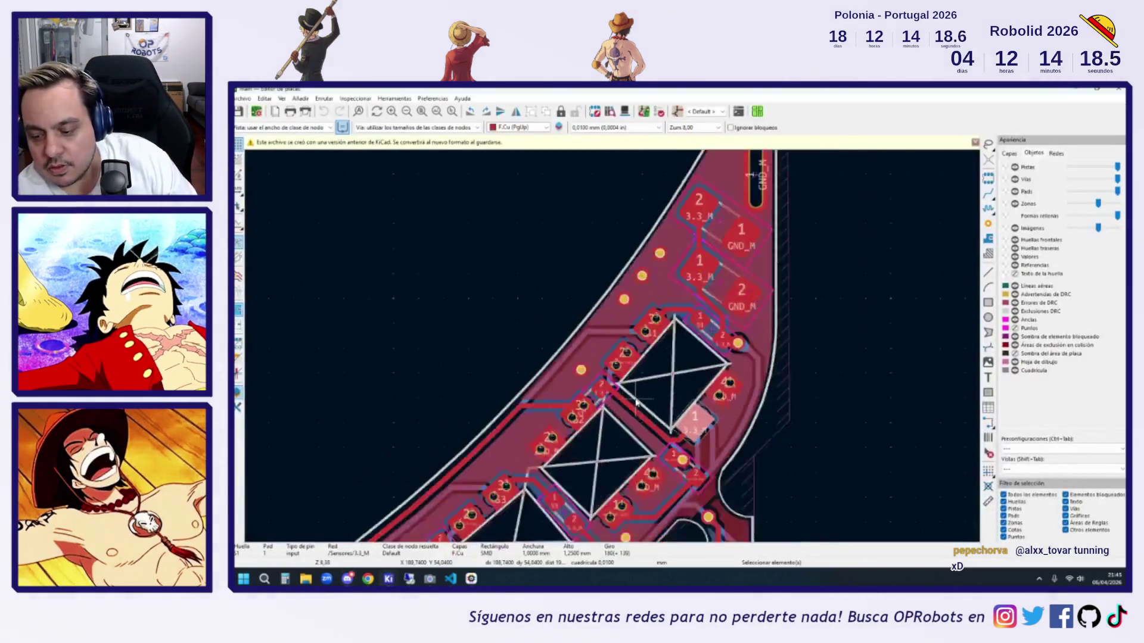
{"action": "scroll", "coordinate": [636, 402], "scroll_direction": "down", "scroll_amount": 5}
{"action": "scroll", "coordinate": [613, 441], "scroll_direction": "up", "scroll_amount": 4}
{"action": "scroll", "coordinate": [614, 441], "scroll_direction": "up", "scroll_amount": 2}
{"action": "scroll", "coordinate": [614, 442], "scroll_direction": "down", "scroll_amount": 2}
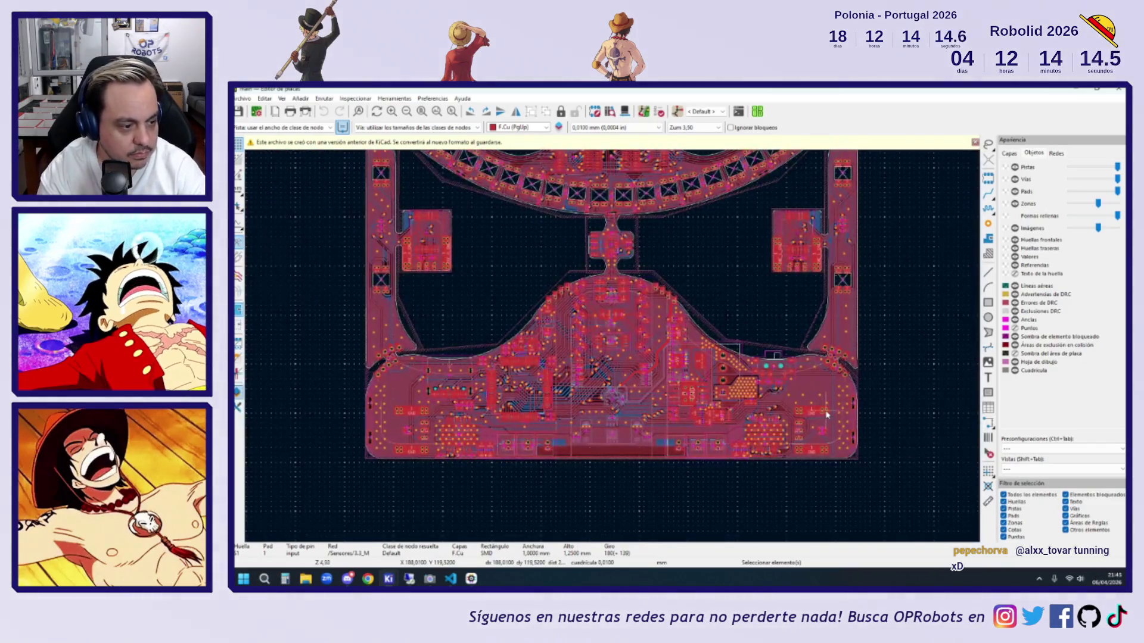
{"action": "scroll", "coordinate": [826, 416], "scroll_direction": "up", "scroll_amount": 1}
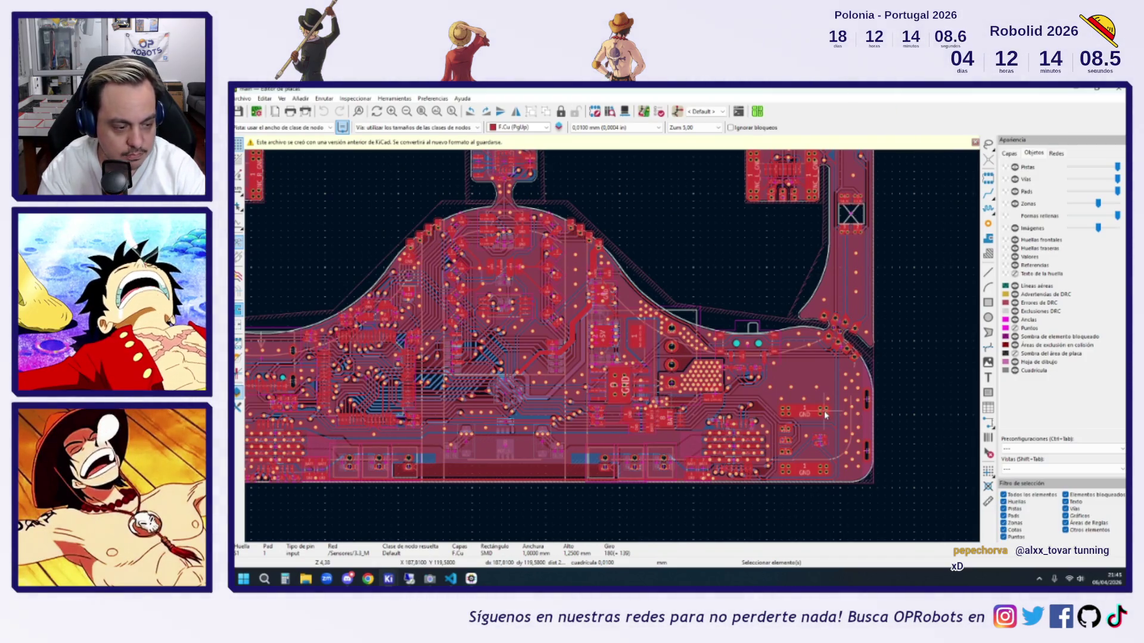
{"action": "scroll", "coordinate": [824, 415], "scroll_direction": "down", "scroll_amount": 2}
{"action": "scroll", "coordinate": [683, 391], "scroll_direction": "up", "scroll_amount": 2}
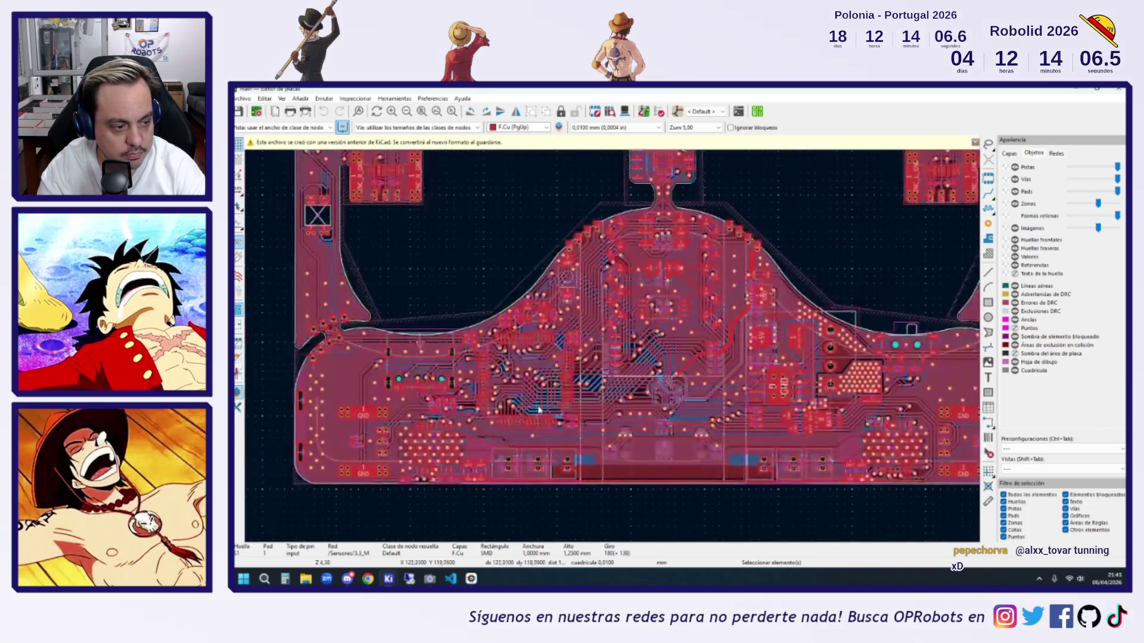
{"action": "scroll", "coordinate": [684, 399], "scroll_direction": "down", "scroll_amount": 2}
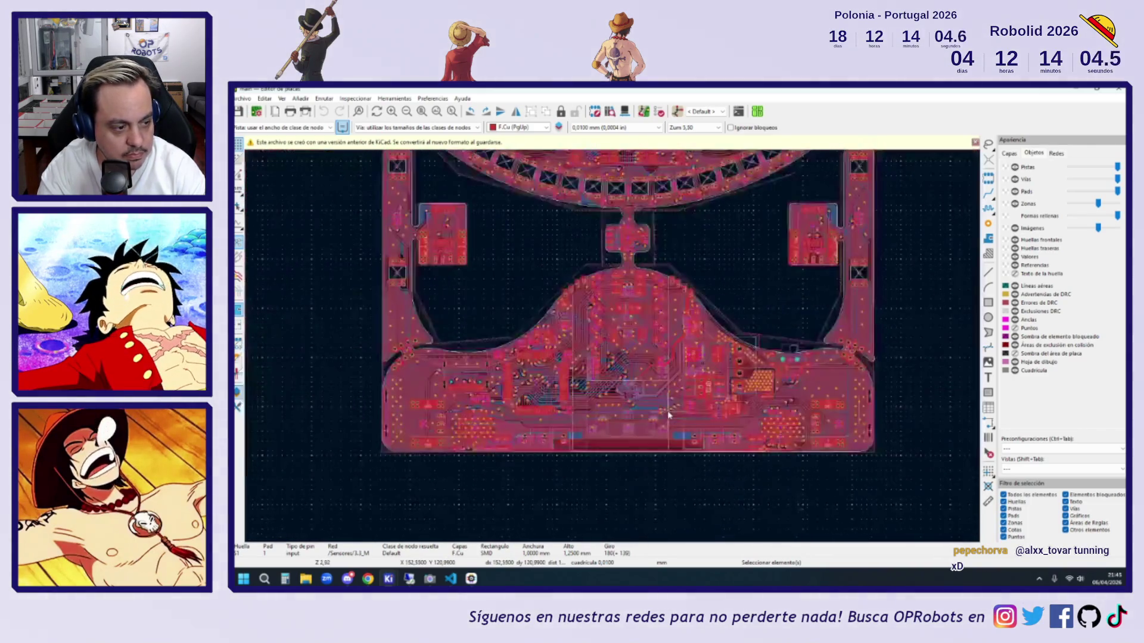
{"action": "scroll", "coordinate": [685, 412], "scroll_direction": "up", "scroll_amount": 3}
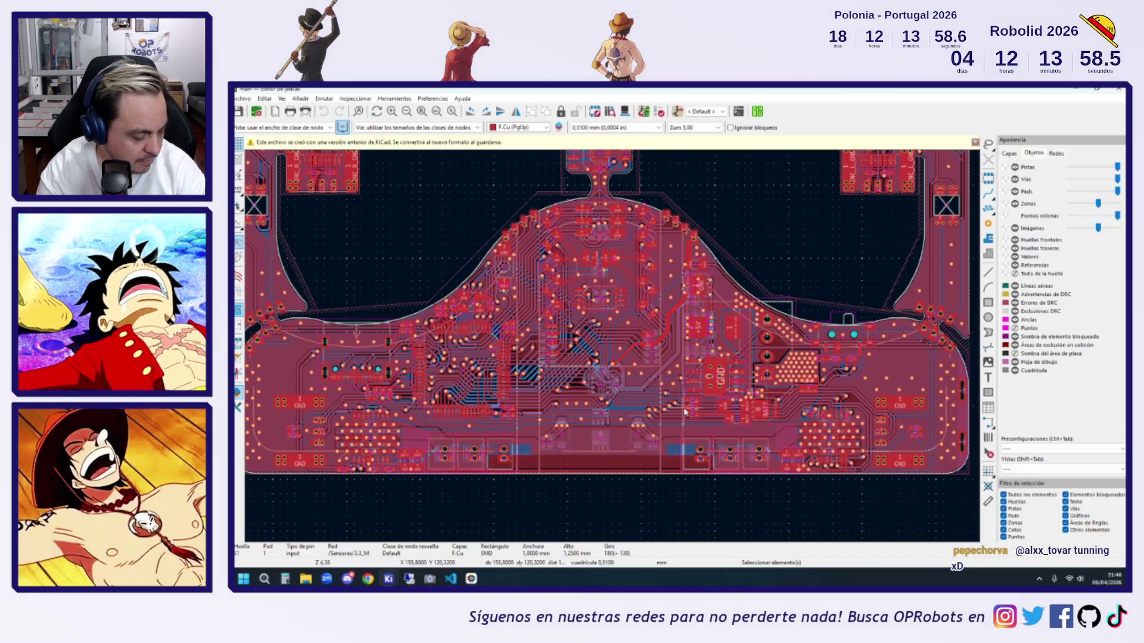
{"action": "scroll", "coordinate": [685, 411], "scroll_direction": "down", "scroll_amount": 2}
{"action": "scroll", "coordinate": [370, 440], "scroll_direction": "up", "scroll_amount": 2}
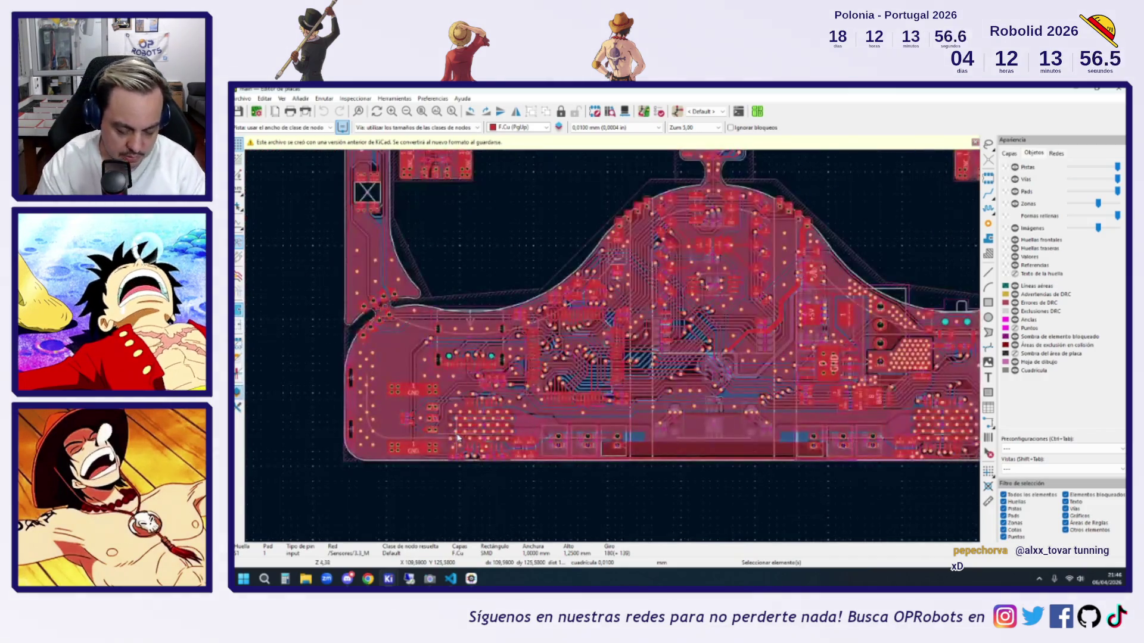
{"action": "scroll", "coordinate": [517, 393], "scroll_direction": "up", "scroll_amount": 4}
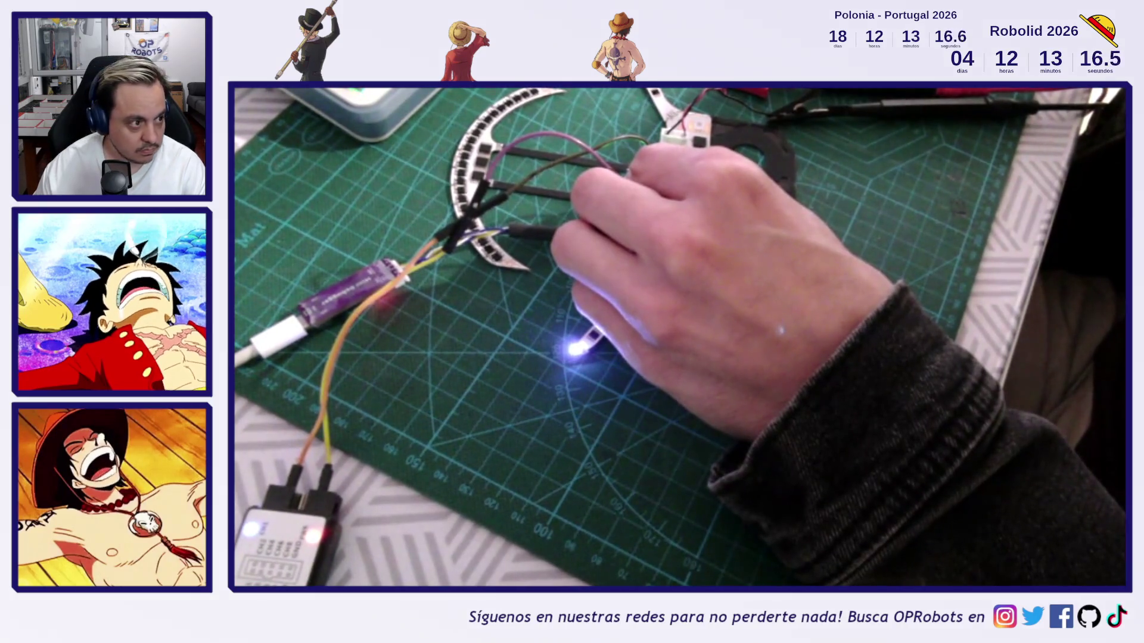
- Scroll the Logic capture to view the Channel 0 square wave
{"action": "scroll", "coordinate": [607, 149], "scroll_direction": "up", "scroll_amount": 5}
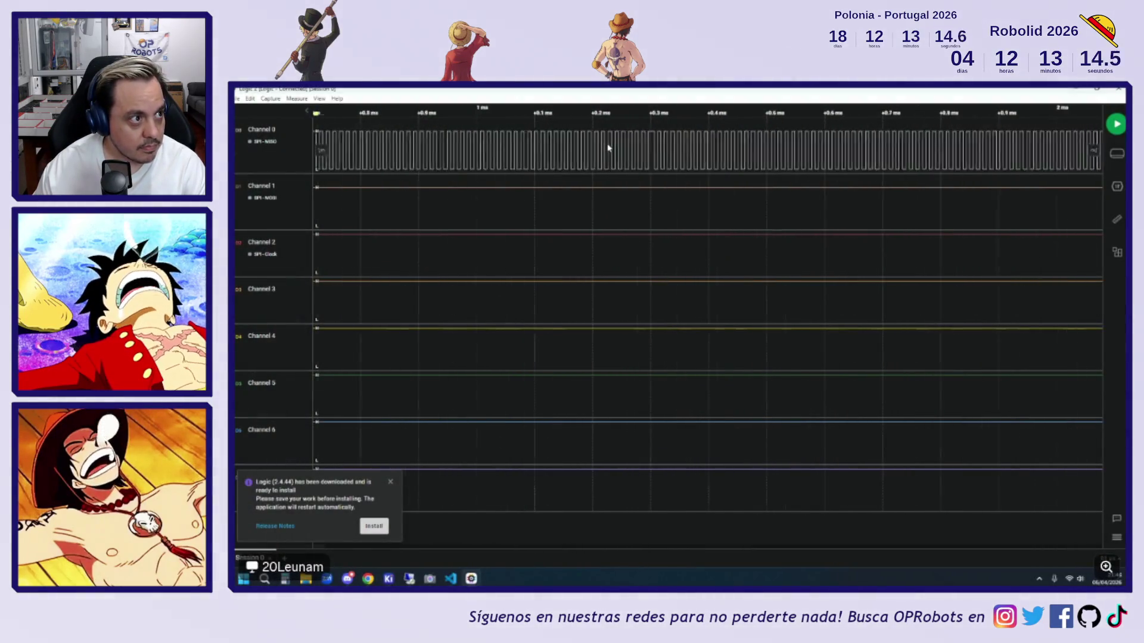
- Zoom into the Channel 0 pulses and pan the timeline to a later part
{"action": "scroll", "coordinate": [713, 149], "scroll_direction": "down", "scroll_amount": 2}
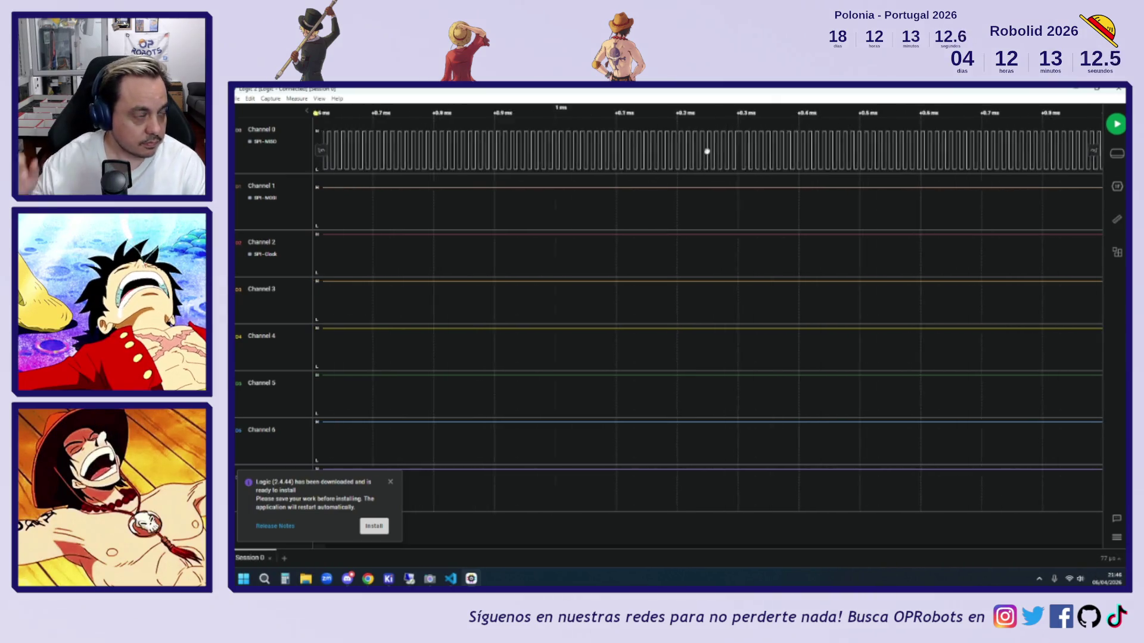
{"action": "scroll", "coordinate": [704, 143], "scroll_direction": "up", "scroll_amount": 5}
{"action": "scroll", "coordinate": [739, 146], "scroll_direction": "up", "scroll_amount": 5}
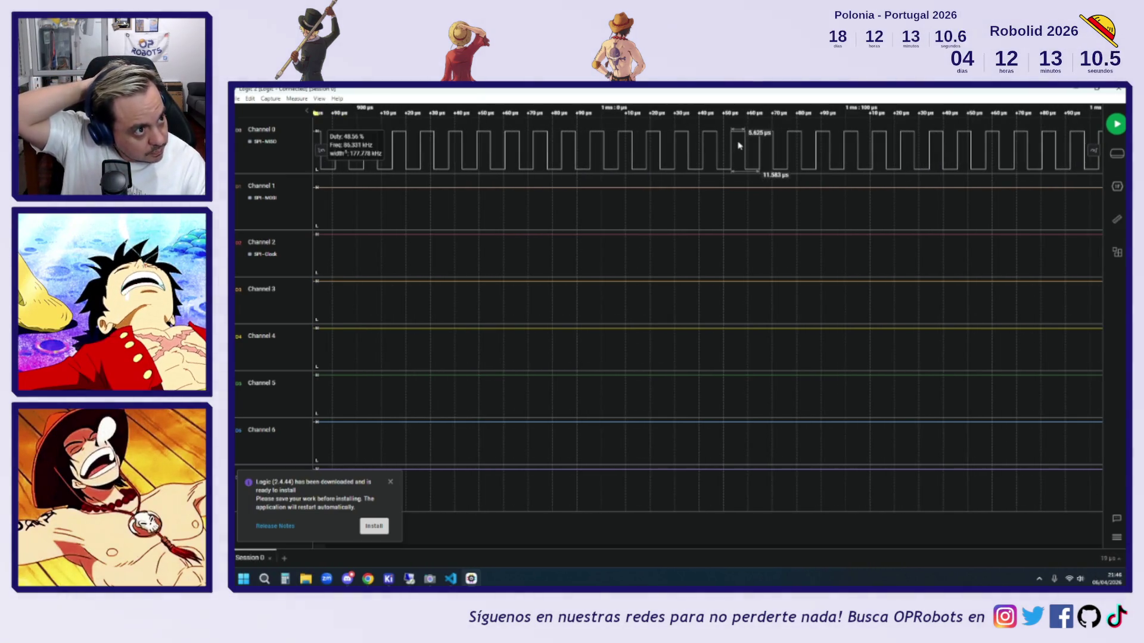
{"action": "scroll", "coordinate": [739, 146], "scroll_direction": "up", "scroll_amount": 3}
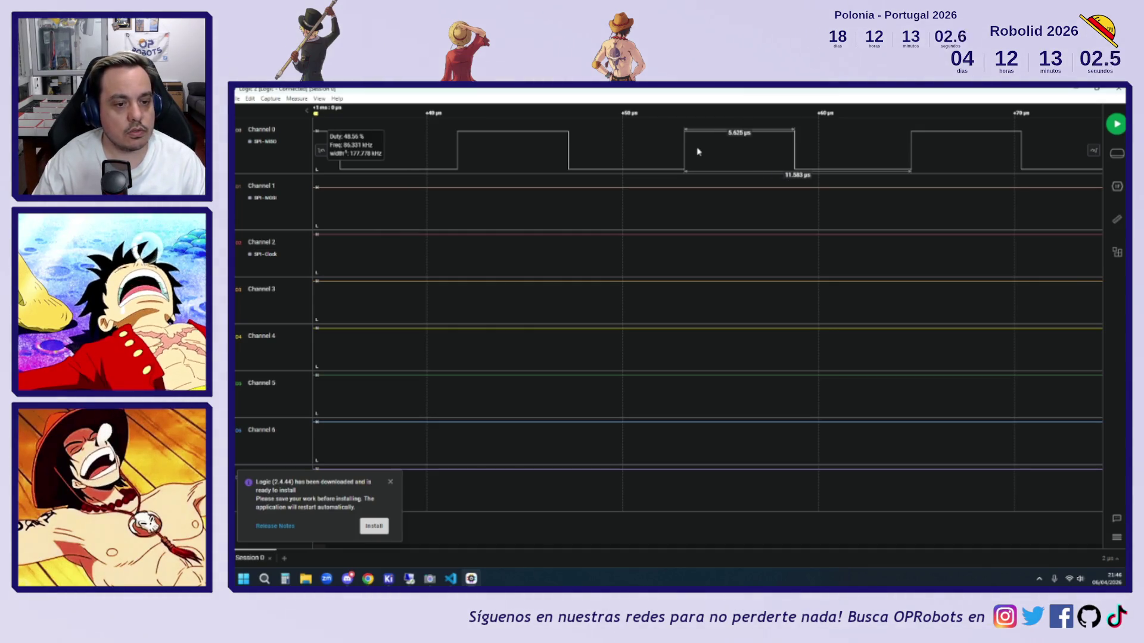
{"action": "scroll", "coordinate": [699, 151], "scroll_direction": "down", "scroll_amount": 10}
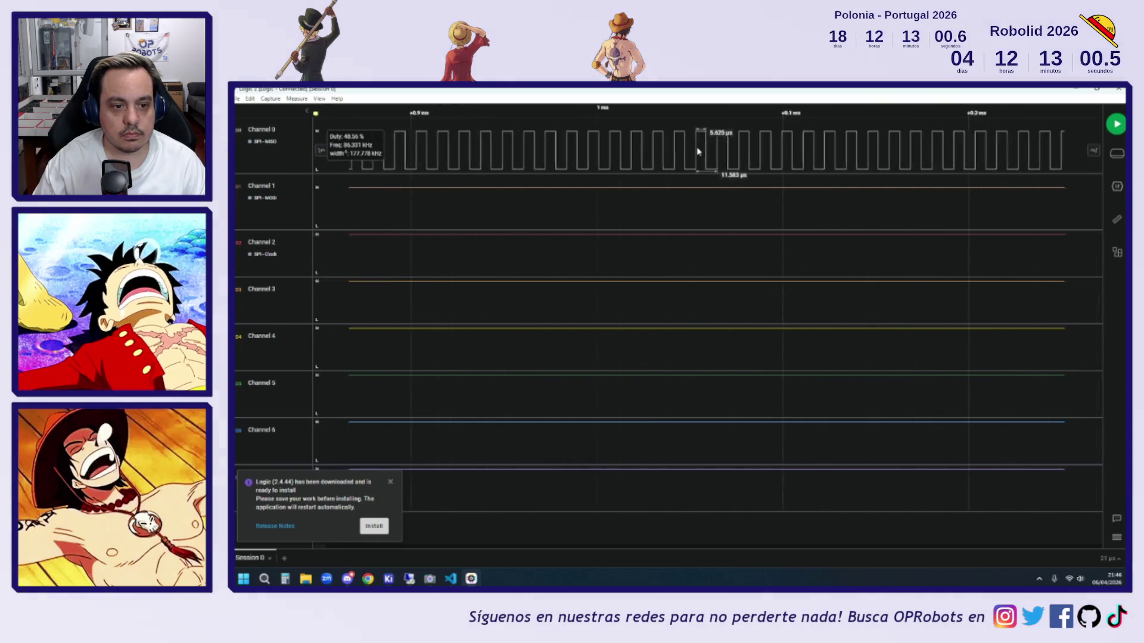
{"action": "scroll", "coordinate": [698, 151], "scroll_direction": "up", "scroll_amount": 5}
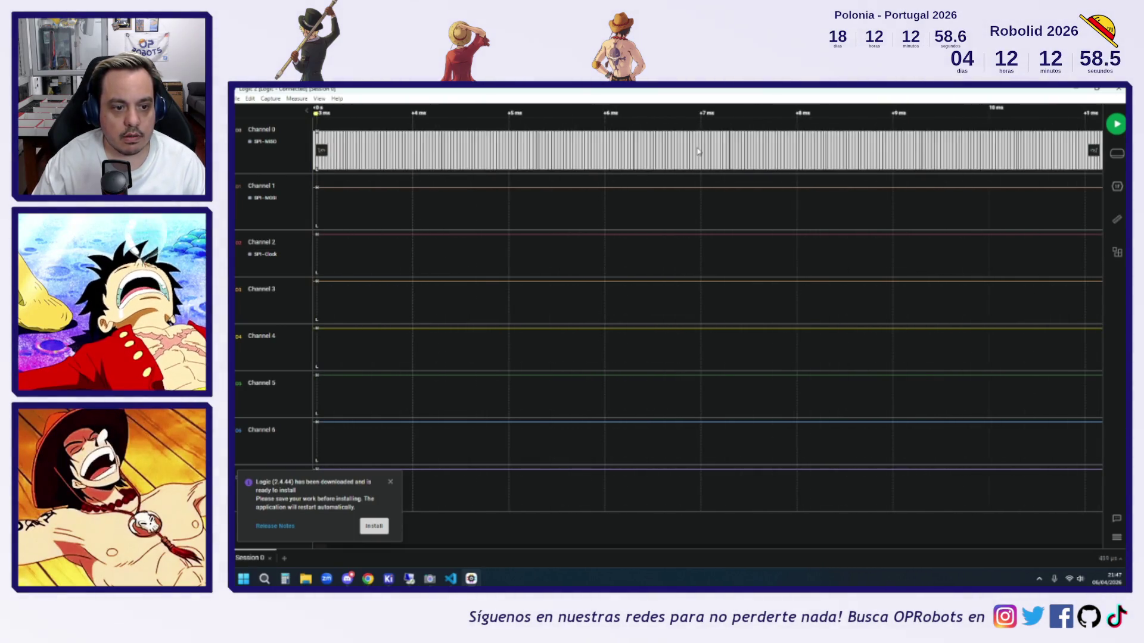
{"action": "mouse_move", "coordinate": [699, 145]}
{"action": "left_mouse_down"}
{"action": "mouse_move", "coordinate": [863, 140]}
{"action": "mouse_move", "coordinate": [838, 143]}
{"action": "left_mouse_up"}
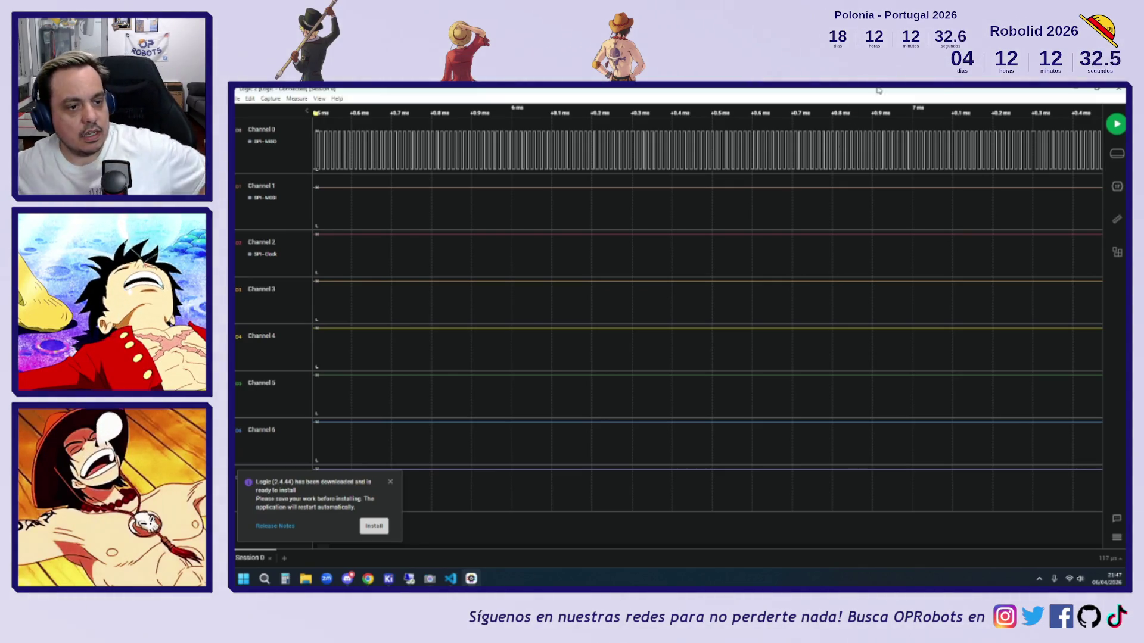
- Minimize Saleae Logic 2 to return to the KiCad board editor
{"action": "left_click", "coordinate": [1076, 91]}
{"action": "scroll", "coordinate": [777, 348], "scroll_direction": "down", "scroll_amount": 5}
{"action": "scroll", "coordinate": [792, 376], "scroll_direction": "up", "scroll_amount": 8}
{"action": "scroll", "coordinate": [618, 384], "scroll_direction": "down", "scroll_amount": 1}
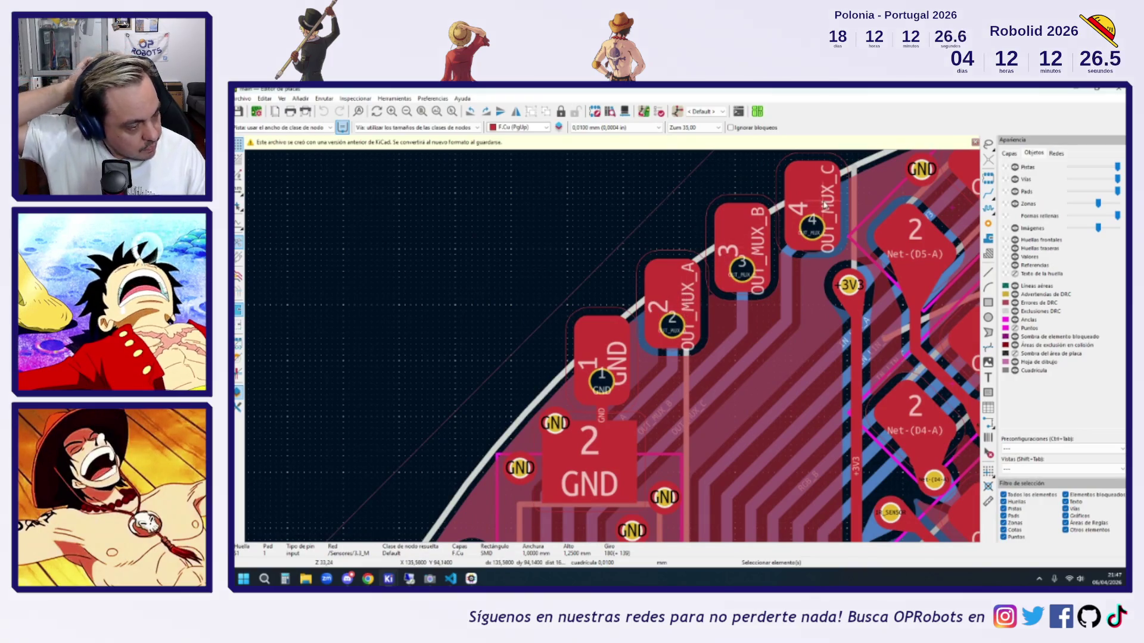
- Clear the selection and inspect pad 2 of the OUT_MUX_A connector
{"action": "left_click", "coordinate": [655, 291]}
{"action": "left_click", "coordinate": [439, 256]}
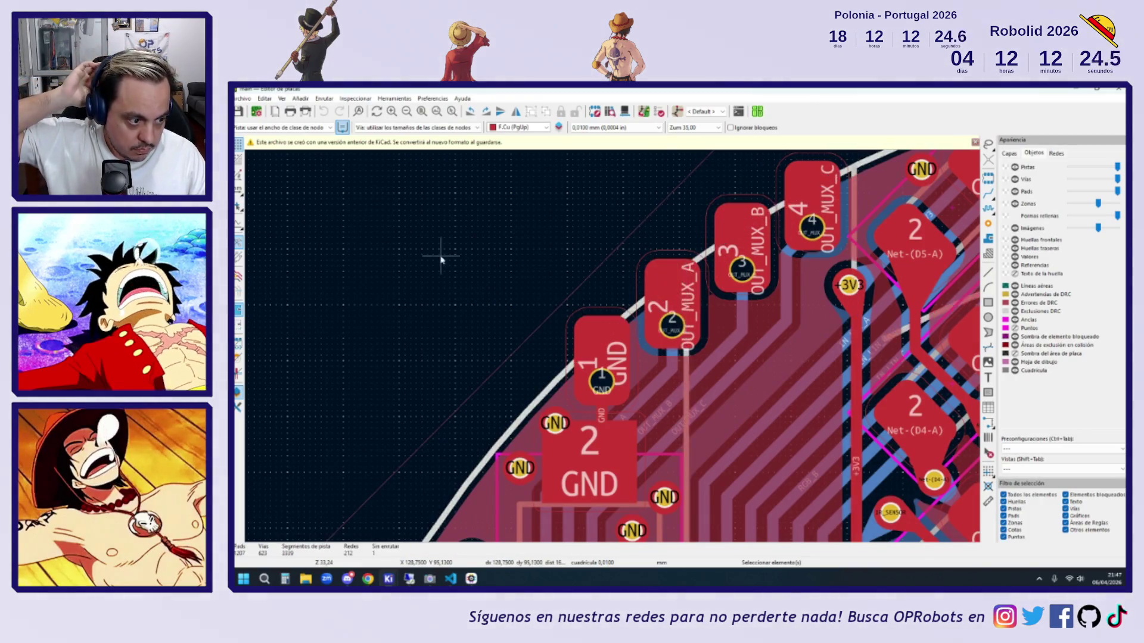
{"action": "scroll", "coordinate": [439, 255], "scroll_direction": "down", "scroll_amount": 4}
{"action": "scroll", "coordinate": [645, 247], "scroll_direction": "up", "scroll_amount": 5}
{"action": "scroll", "coordinate": [645, 246], "scroll_direction": "up", "scroll_amount": 2}
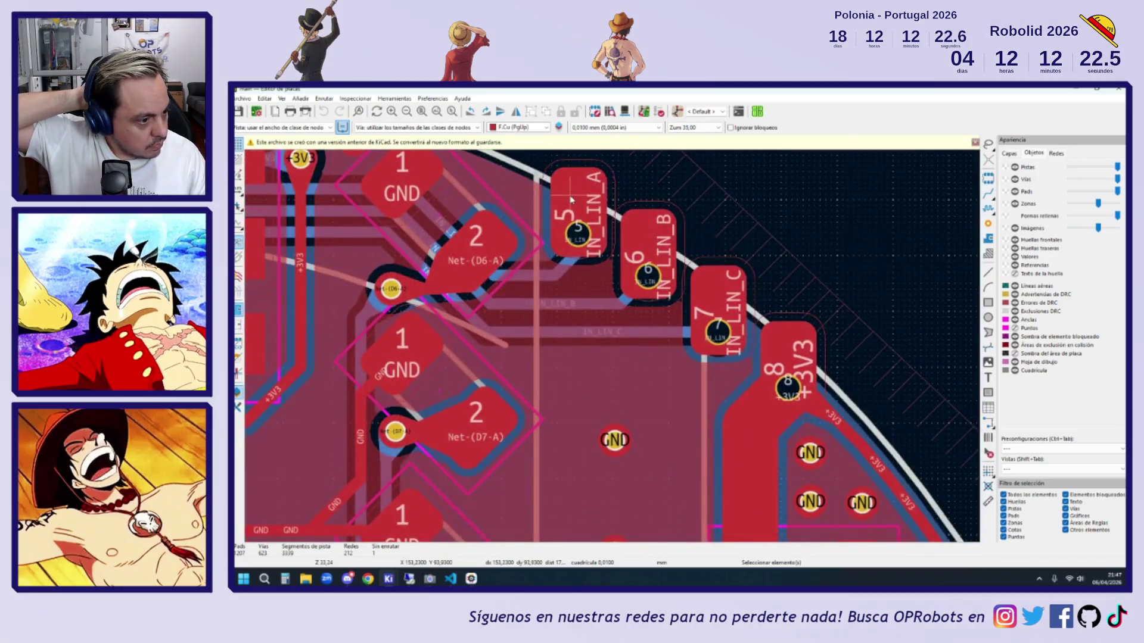
{"action": "scroll", "coordinate": [571, 200], "scroll_direction": "down", "scroll_amount": 5}
{"action": "scroll", "coordinate": [660, 226], "scroll_direction": "up", "scroll_amount": 2}
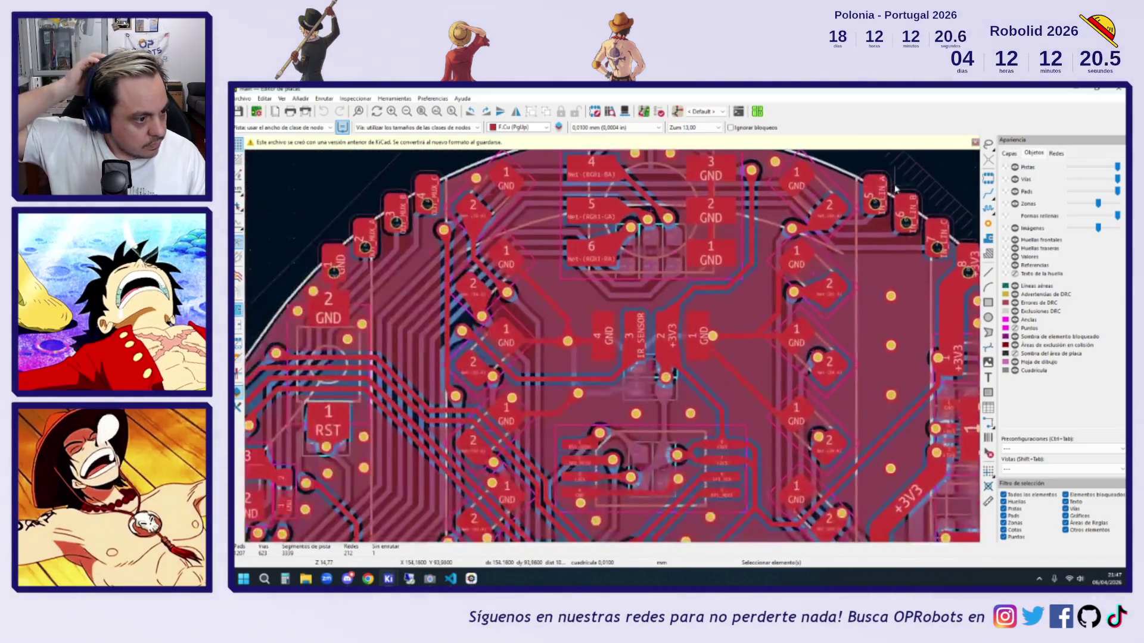
{"action": "scroll", "coordinate": [339, 278], "scroll_direction": "up", "scroll_amount": 2}
{"action": "left_click", "coordinate": [553, 197]}
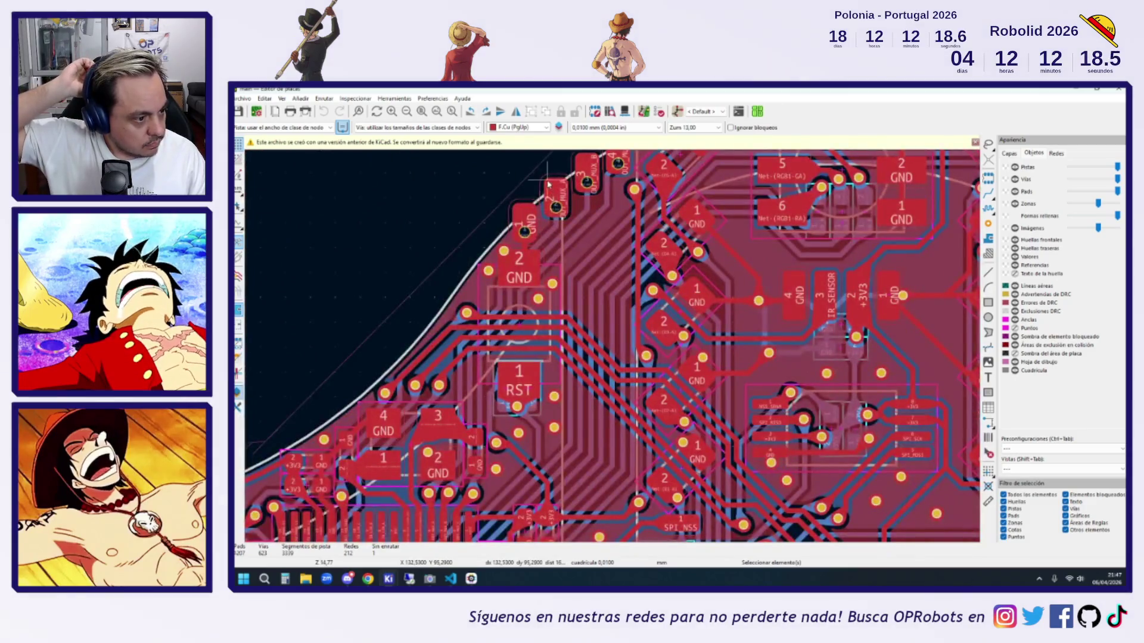
- Route a single track from the connector's OUT1 pad toward the chip's OUT1 pin
{"action": "left_click", "coordinate": [988, 193]}
{"action": "scroll", "coordinate": [852, 242], "scroll_direction": "down", "scroll_amount": 4}
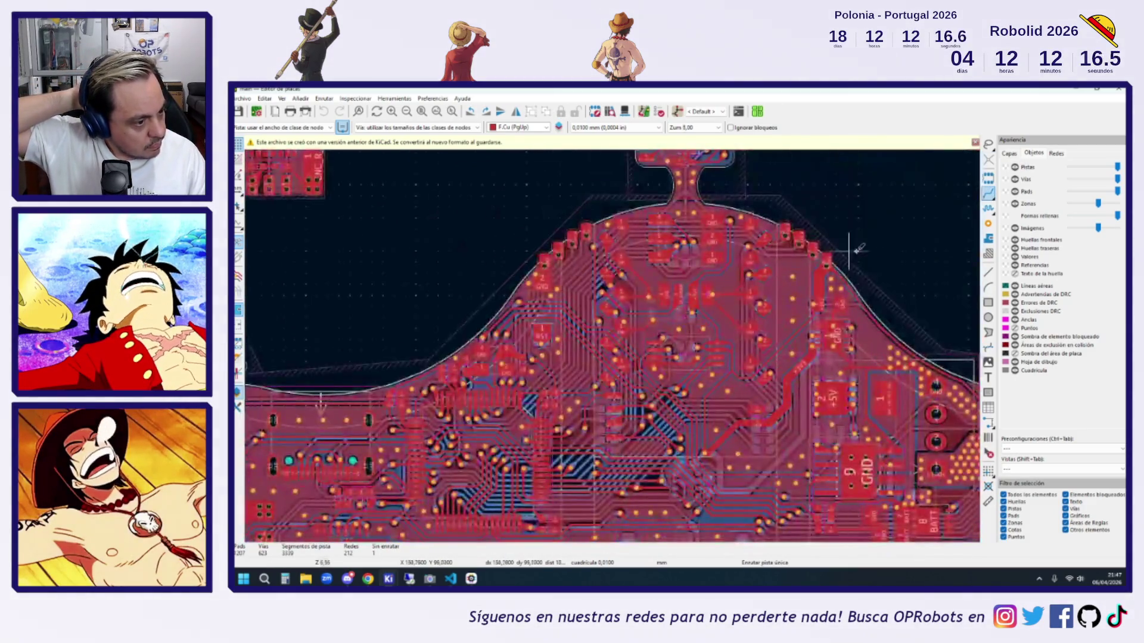
{"action": "scroll", "coordinate": [694, 244], "scroll_direction": "up", "scroll_amount": 4}
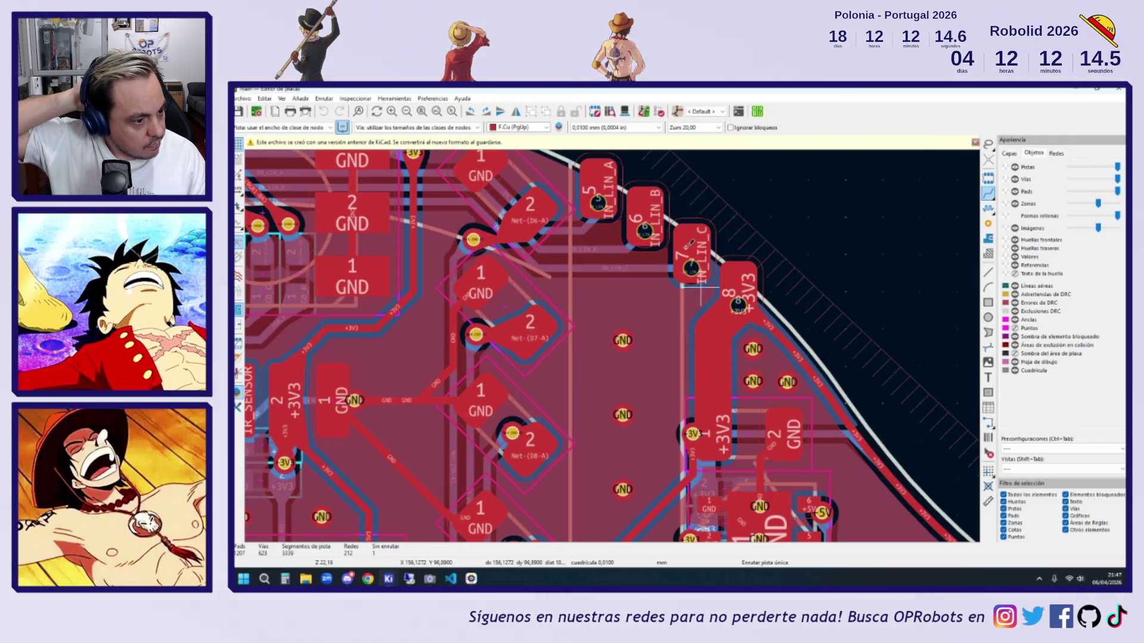
{"action": "scroll", "coordinate": [689, 244], "scroll_direction": "down", "scroll_amount": 4}
{"action": "scroll", "coordinate": [417, 247], "scroll_direction": "up", "scroll_amount": 4}
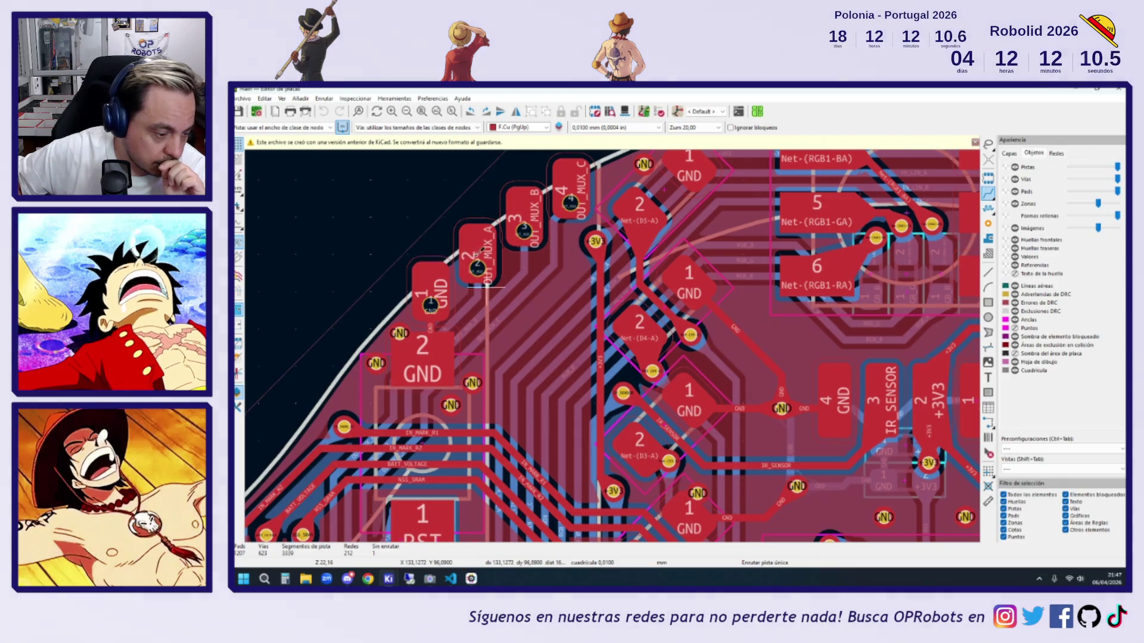
{"action": "scroll", "coordinate": [477, 253], "scroll_direction": "down", "scroll_amount": 3}
{"action": "scroll", "coordinate": [370, 268], "scroll_direction": "up", "scroll_amount": 1}
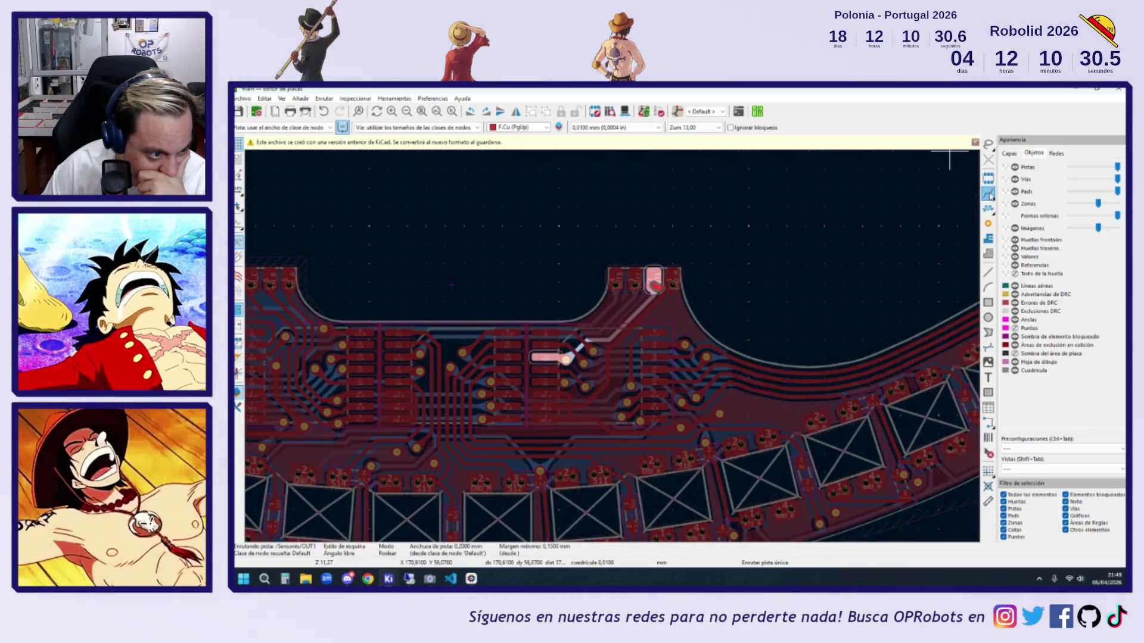
{"action": "scroll", "coordinate": [702, 249], "scroll_direction": "down", "scroll_amount": 3}
{"action": "left_click", "coordinate": [666, 267]}
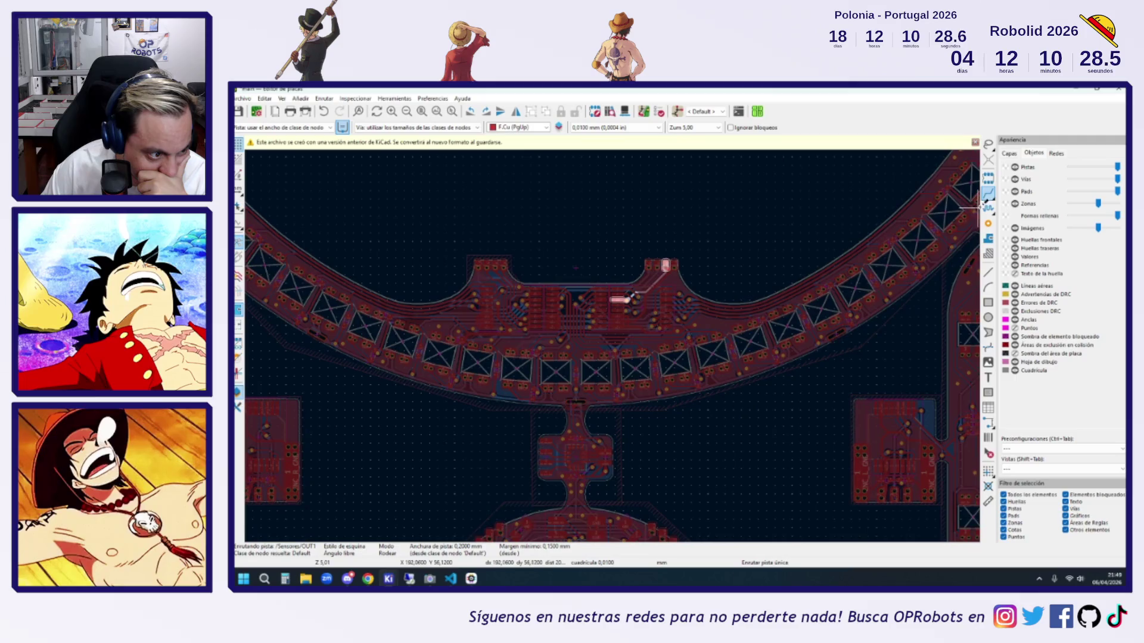
{"action": "scroll", "coordinate": [620, 298], "scroll_direction": "up", "scroll_amount": 4}
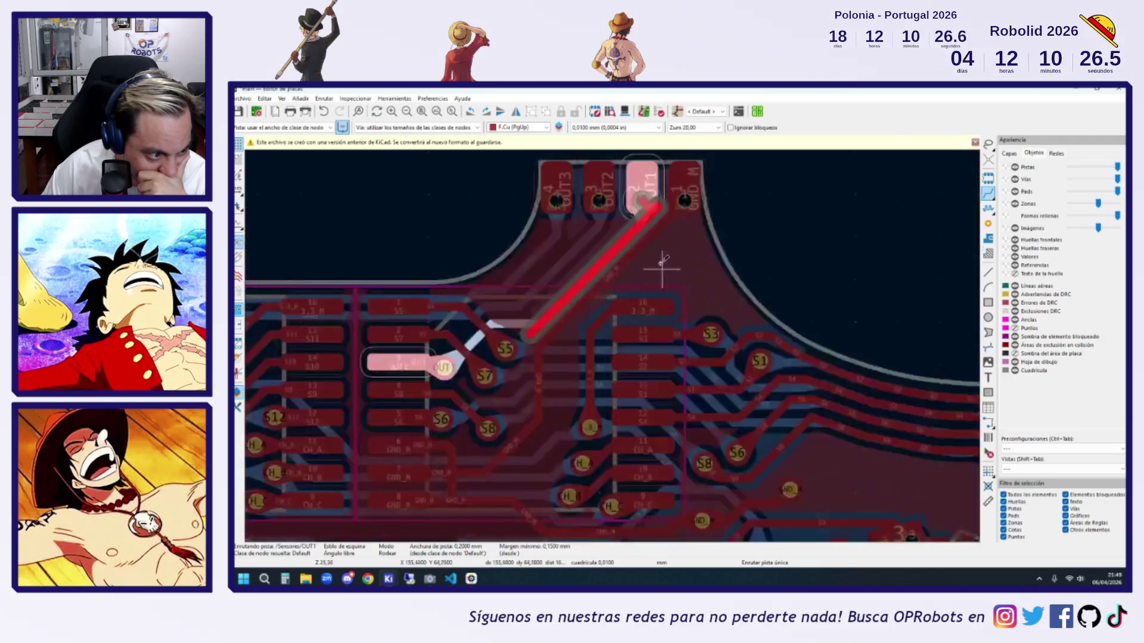
{"action": "key", "text": "Escape"}
{"action": "key", "text": "Escape"}
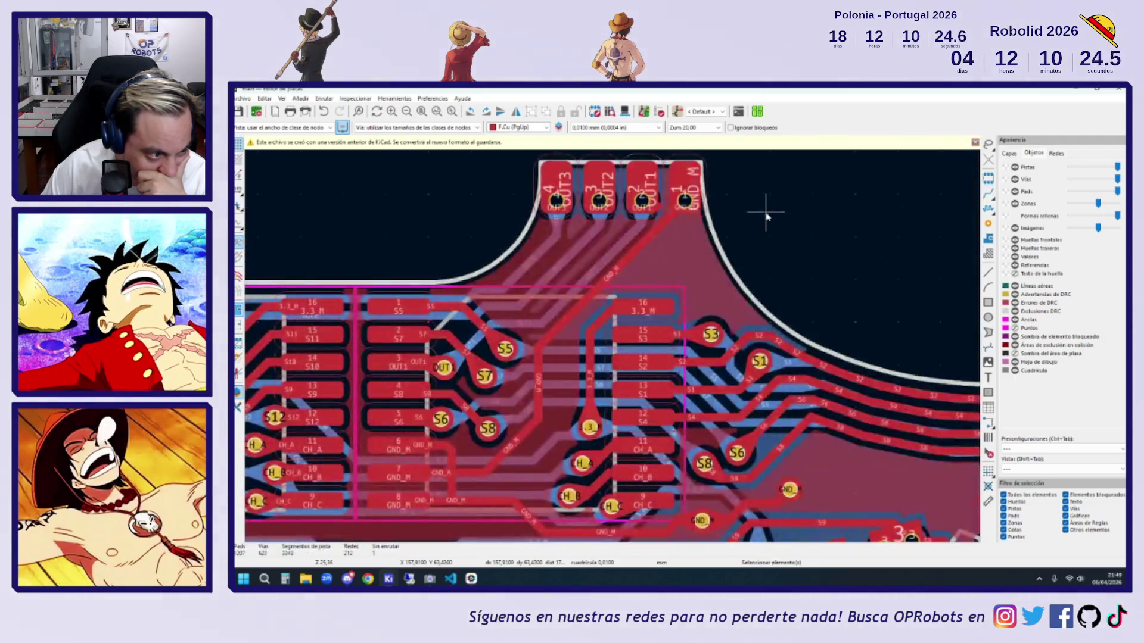
- Select the connector's OUT1 pad and bring the Sensores schematic forward
{"action": "left_click", "coordinate": [642, 181]}
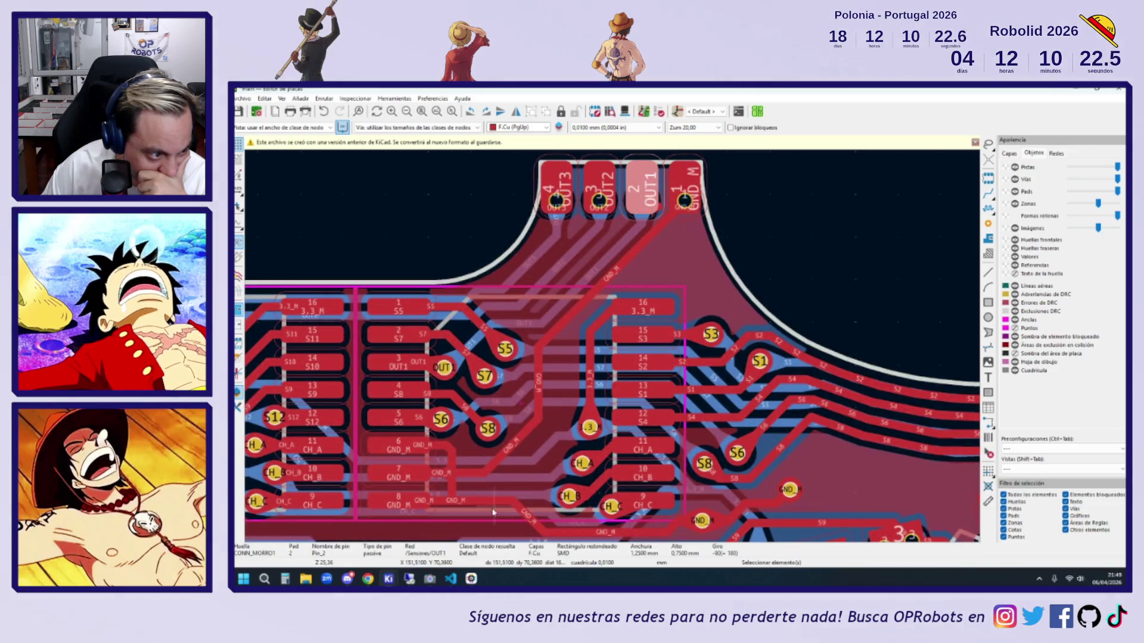
{"action": "mouse_move", "coordinate": [398, 582]}
{"action": "left_click", "coordinate": [507, 539]}
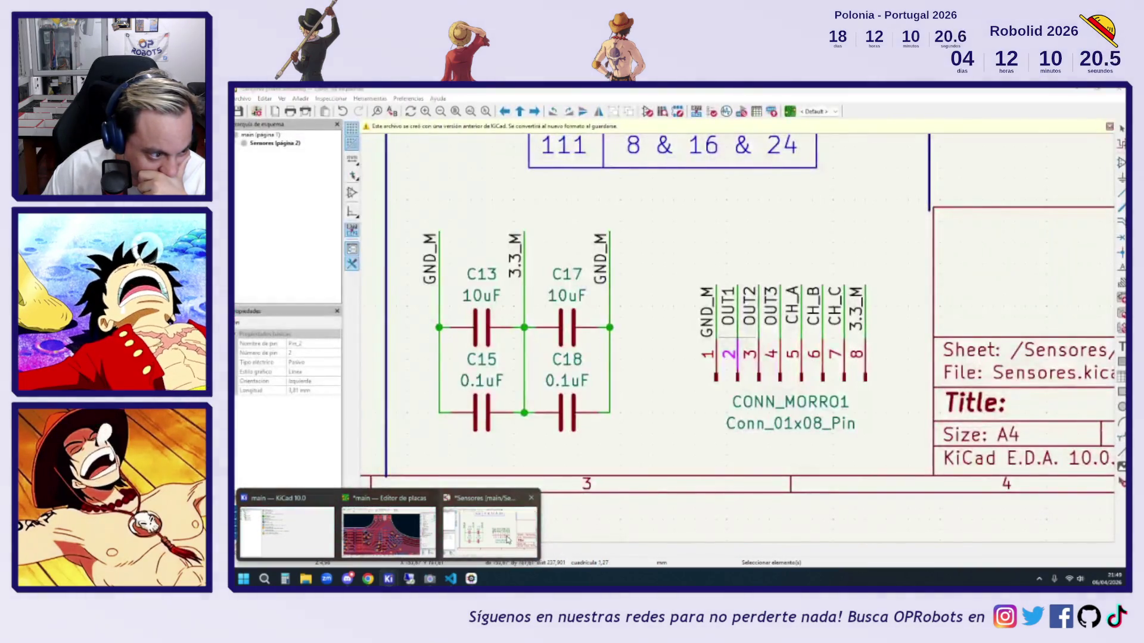
- Select MUX1's OUT1 label and the CONN_MORRO1 OUT1–OUT3 pins in the schematic
{"action": "scroll", "coordinate": [749, 387], "scroll_direction": "down", "scroll_amount": 4}
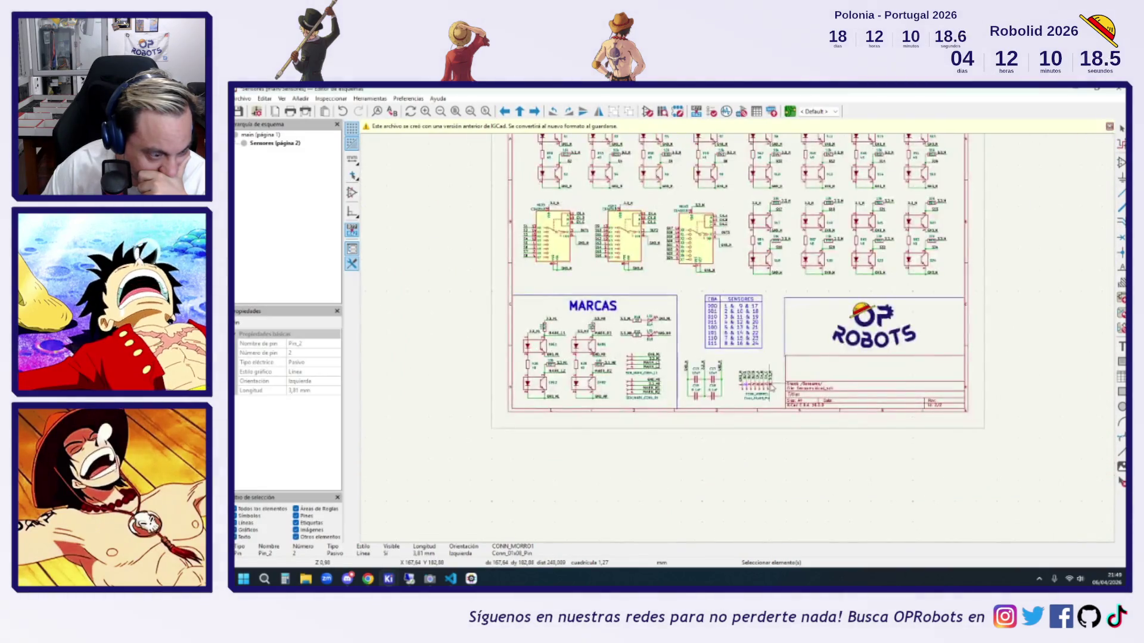
{"action": "scroll", "coordinate": [750, 386], "scroll_direction": "up", "scroll_amount": 4}
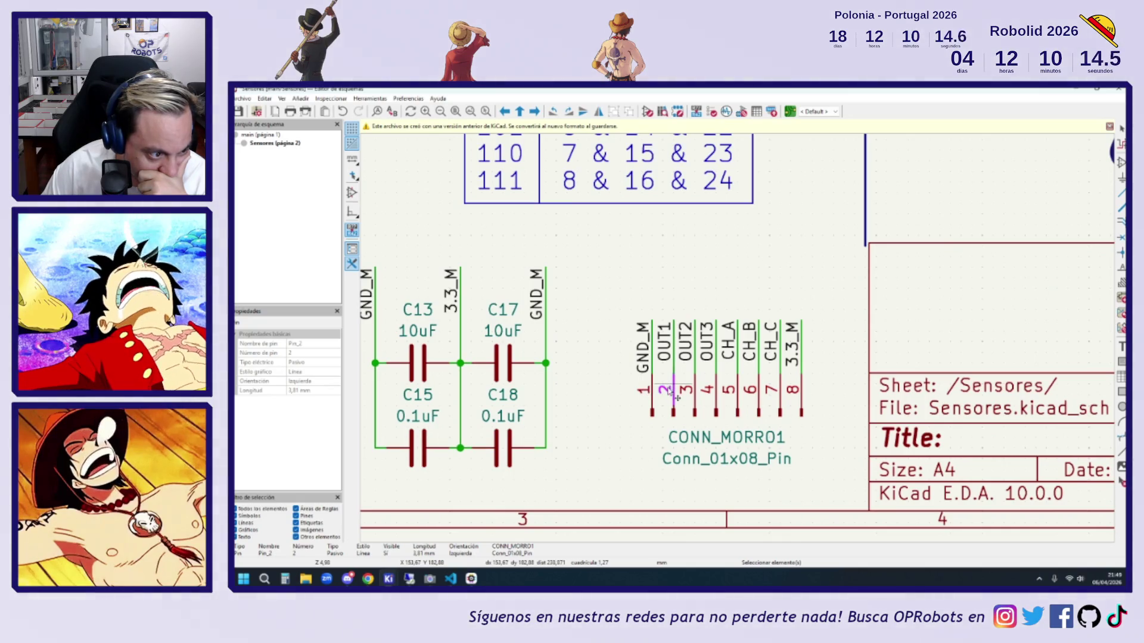
{"action": "scroll", "coordinate": [675, 396], "scroll_direction": "down", "scroll_amount": 5}
{"action": "scroll", "coordinate": [560, 371], "scroll_direction": "up", "scroll_amount": 5}
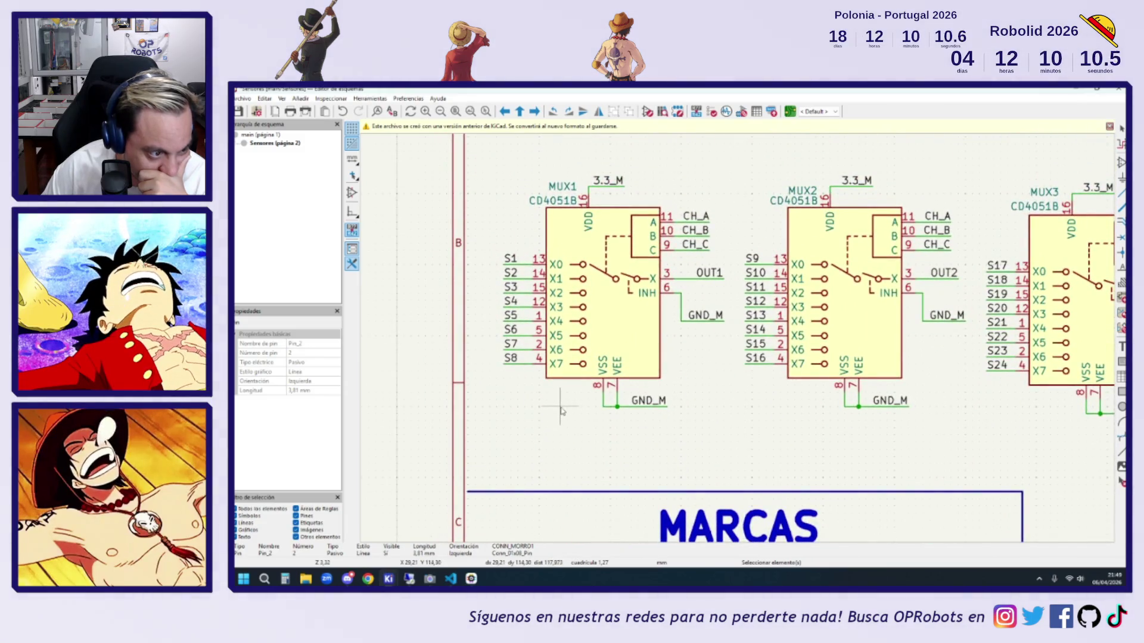
{"action": "left_click", "coordinate": [728, 270]}
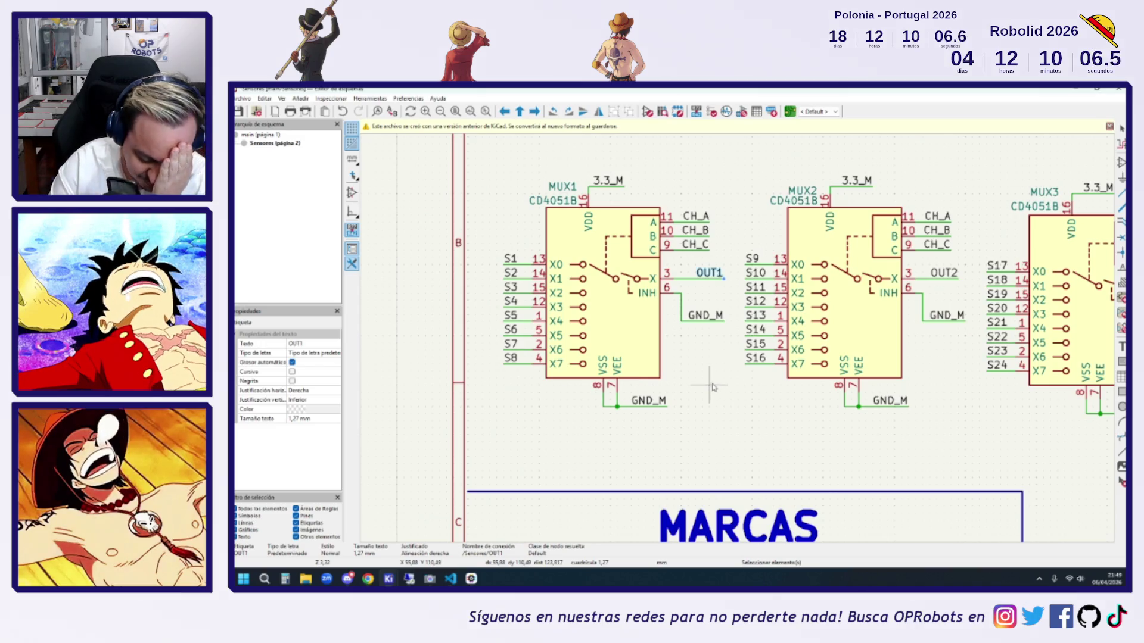
{"action": "scroll", "coordinate": [709, 298], "scroll_direction": "down", "scroll_amount": 5}
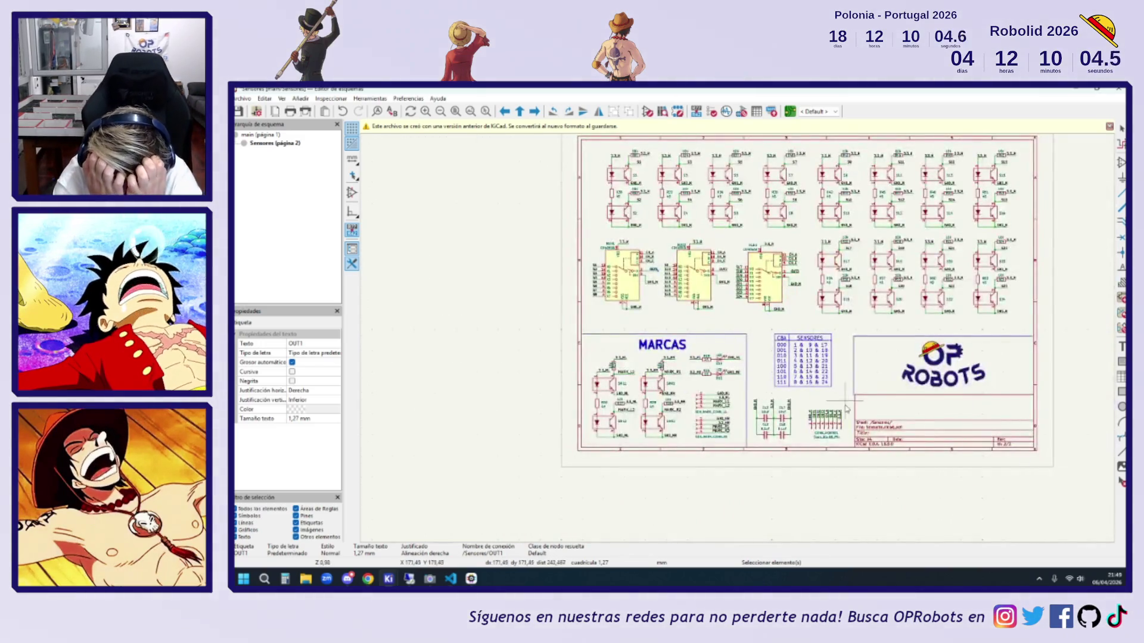
{"action": "scroll", "coordinate": [846, 409], "scroll_direction": "up", "scroll_amount": 5}
{"action": "left_click_drag", "start_coordinate": [761, 334], "coordinate": [736, 383]}
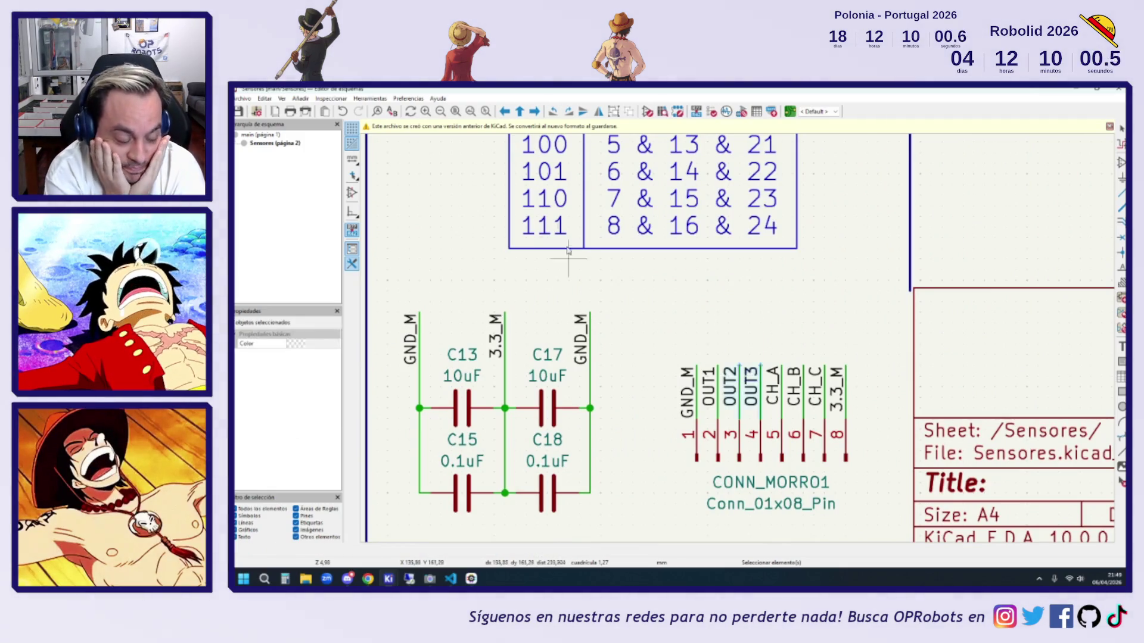
{"action": "left_click_drag", "start_coordinate": [757, 333], "coordinate": [718, 419]}
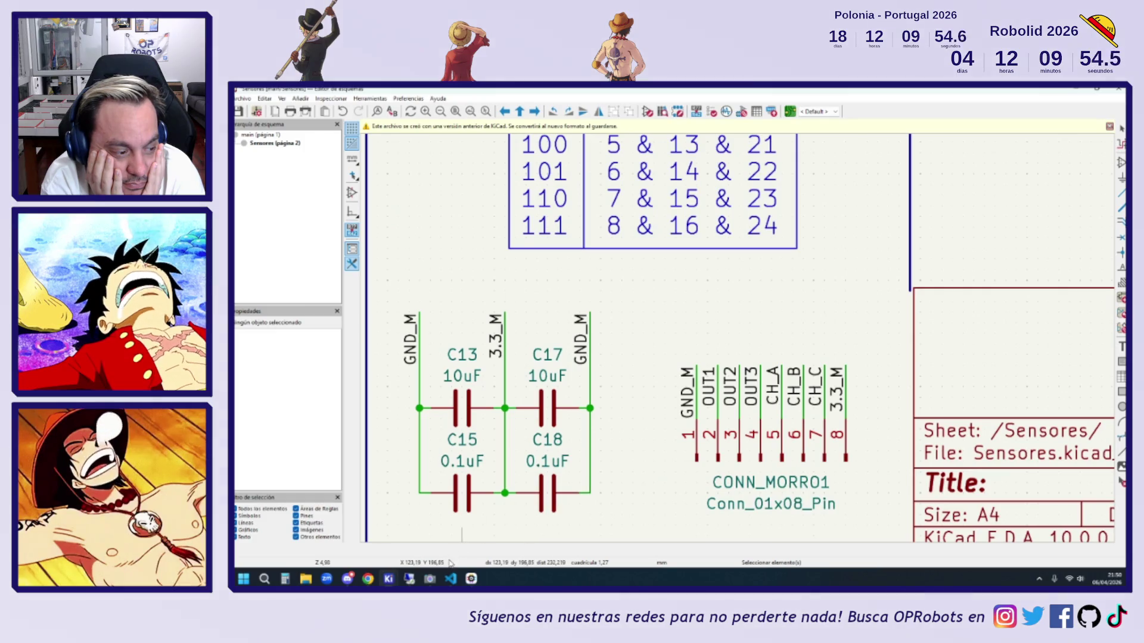
- Bring the PCB editor forward and zoom to the connector pads
{"action": "mouse_move", "coordinate": [409, 579]}
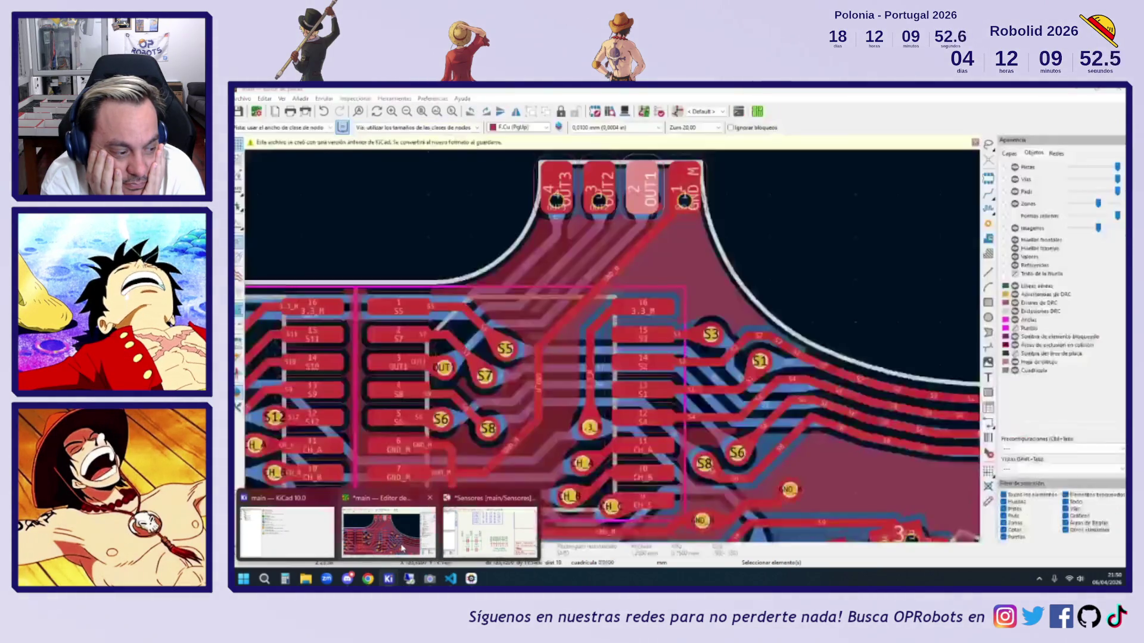
{"action": "left_click", "coordinate": [403, 536]}
{"action": "scroll", "coordinate": [550, 312], "scroll_direction": "down", "scroll_amount": 5}
{"action": "scroll", "coordinate": [549, 311], "scroll_direction": "up", "scroll_amount": 4}
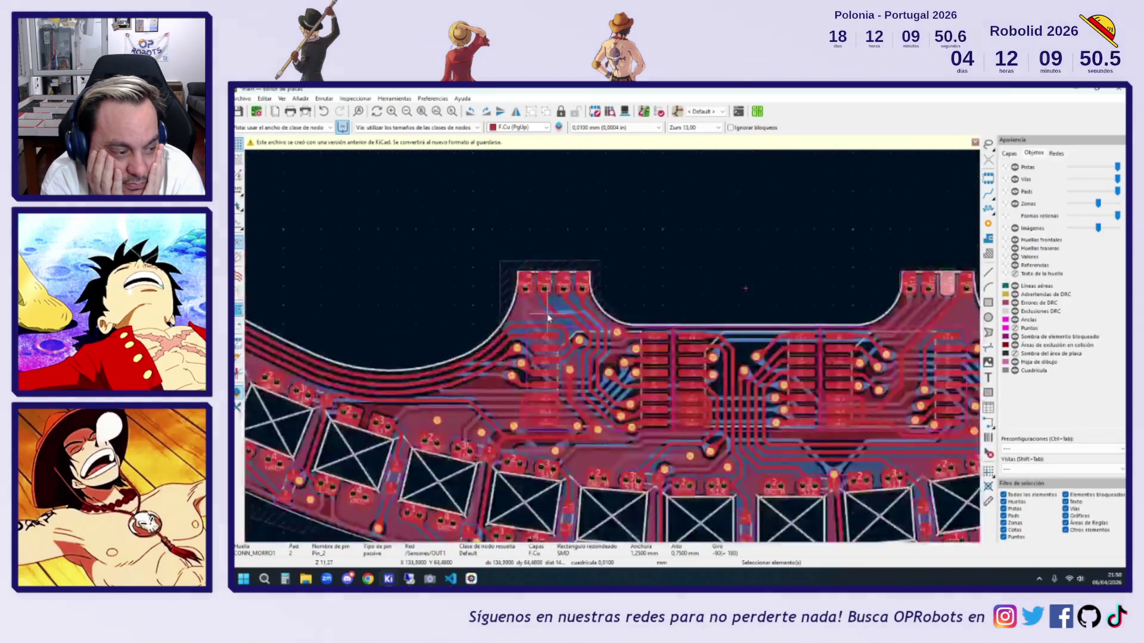
{"action": "scroll", "coordinate": [550, 312], "scroll_direction": "down", "scroll_amount": 4}
{"action": "scroll", "coordinate": [692, 307], "scroll_direction": "up", "scroll_amount": 3}
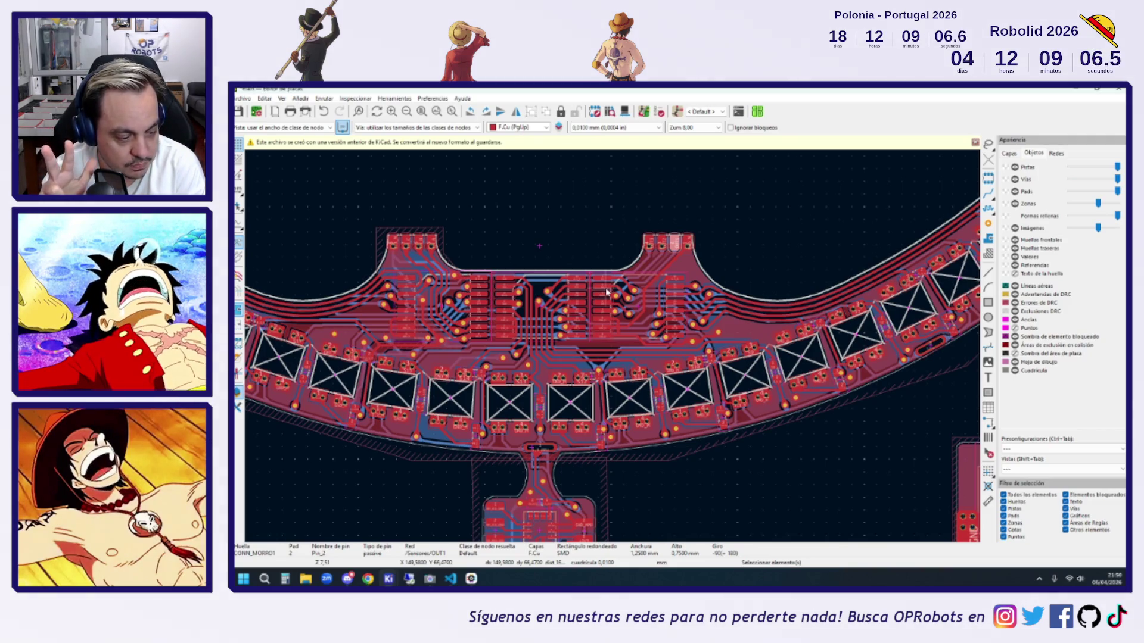
{"action": "scroll", "coordinate": [656, 256], "scroll_direction": "up", "scroll_amount": 3}
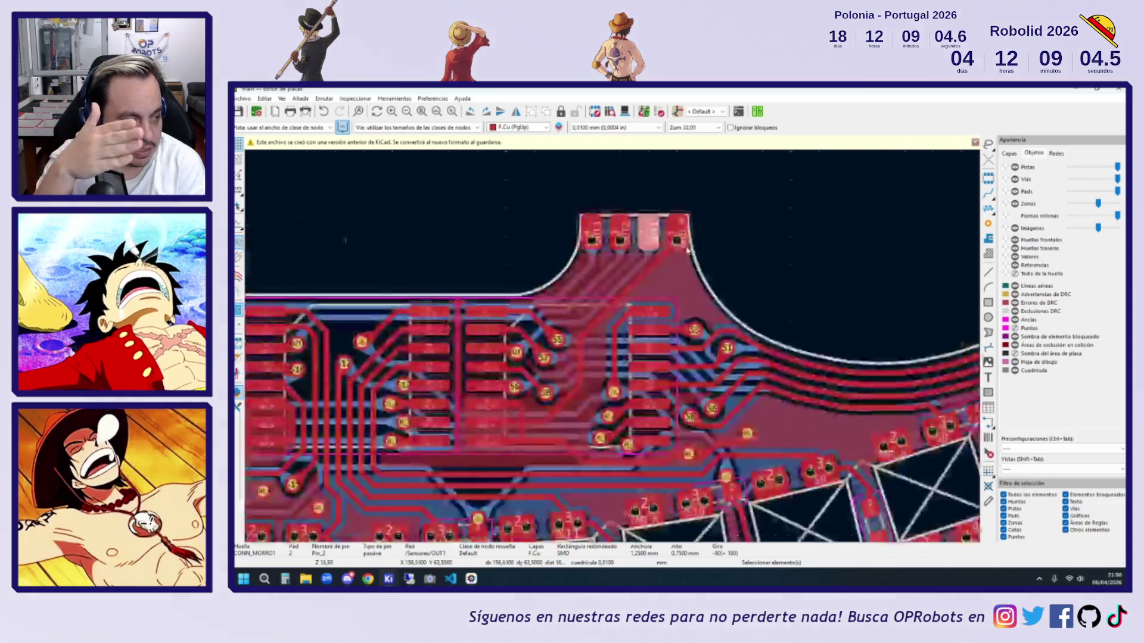
{"action": "scroll", "coordinate": [655, 303], "scroll_direction": "up", "scroll_amount": 3}
- Inspect pad 4 (OUT3) of the CONN_MORRO1 footprint, then return to the schematic
{"action": "mouse_move", "coordinate": [679, 322]}
{"action": "left_mouse_down"}
{"action": "mouse_move", "coordinate": [792, 221]}
{"action": "mouse_move", "coordinate": [641, 254]}
{"action": "mouse_move", "coordinate": [665, 239]}
{"action": "mouse_move", "coordinate": [977, 155]}
{"action": "mouse_move", "coordinate": [924, 202]}
{"action": "mouse_move", "coordinate": [850, 215]}
{"action": "mouse_move", "coordinate": [863, 215]}
{"action": "mouse_move", "coordinate": [565, 317]}
{"action": "mouse_move", "coordinate": [989, 148]}
{"action": "left_mouse_up"}
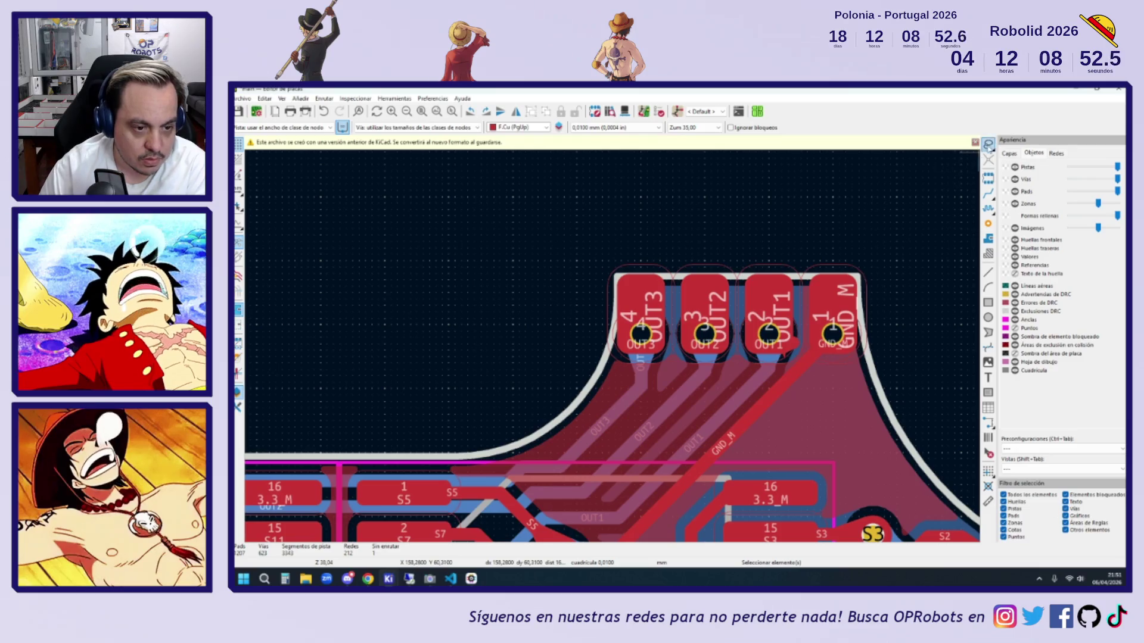
{"action": "mouse_move", "coordinate": [784, 183]}
{"action": "left_mouse_down"}
{"action": "mouse_move", "coordinate": [664, 333]}
{"action": "mouse_move", "coordinate": [665, 286]}
{"action": "left_mouse_up"}
{"action": "left_click", "coordinate": [799, 201]}
{"action": "left_click", "coordinate": [671, 291]}
{"action": "scroll", "coordinate": [766, 256], "scroll_direction": "down", "scroll_amount": 5}
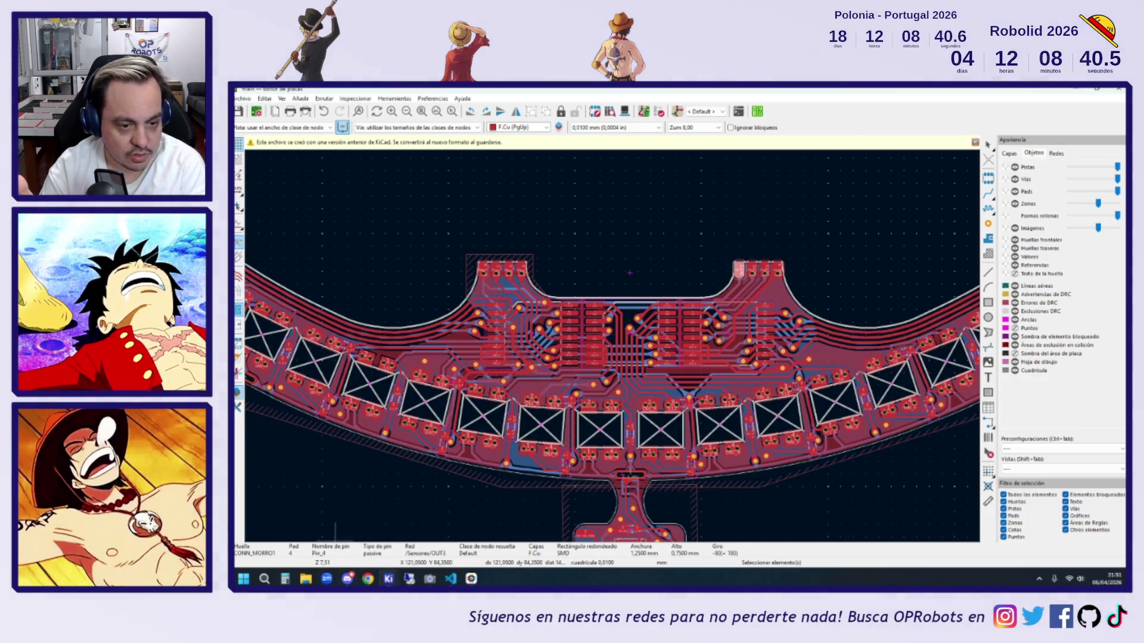
{"action": "mouse_move", "coordinate": [398, 582]}
{"action": "left_click", "coordinate": [490, 527]}
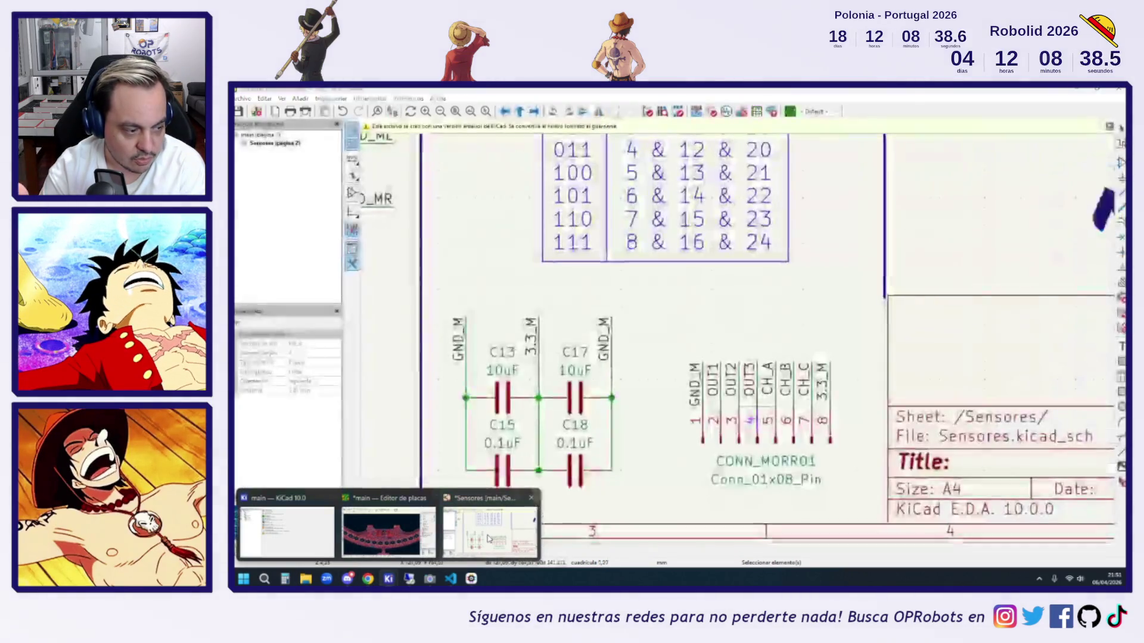
- Return to the main sheet and box-select the IN_MARK and OUT_MUX labels by the STM32
{"action": "scroll", "coordinate": [609, 381], "scroll_direction": "down", "scroll_amount": 5}
{"action": "key", "text": "alt+BackSpace"}
{"action": "scroll", "coordinate": [563, 492], "scroll_direction": "up", "scroll_amount": 6}
{"action": "left_click_drag", "start_coordinate": [563, 492], "coordinate": [526, 400]}
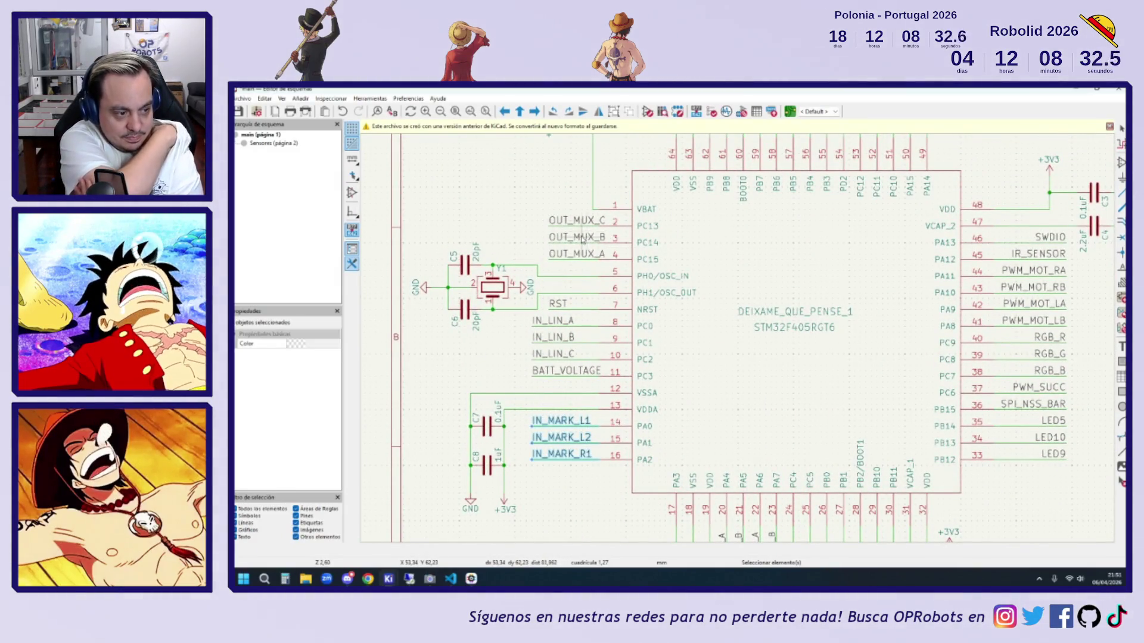
{"action": "left_click_drag", "start_coordinate": [580, 266], "coordinate": [551, 210]}
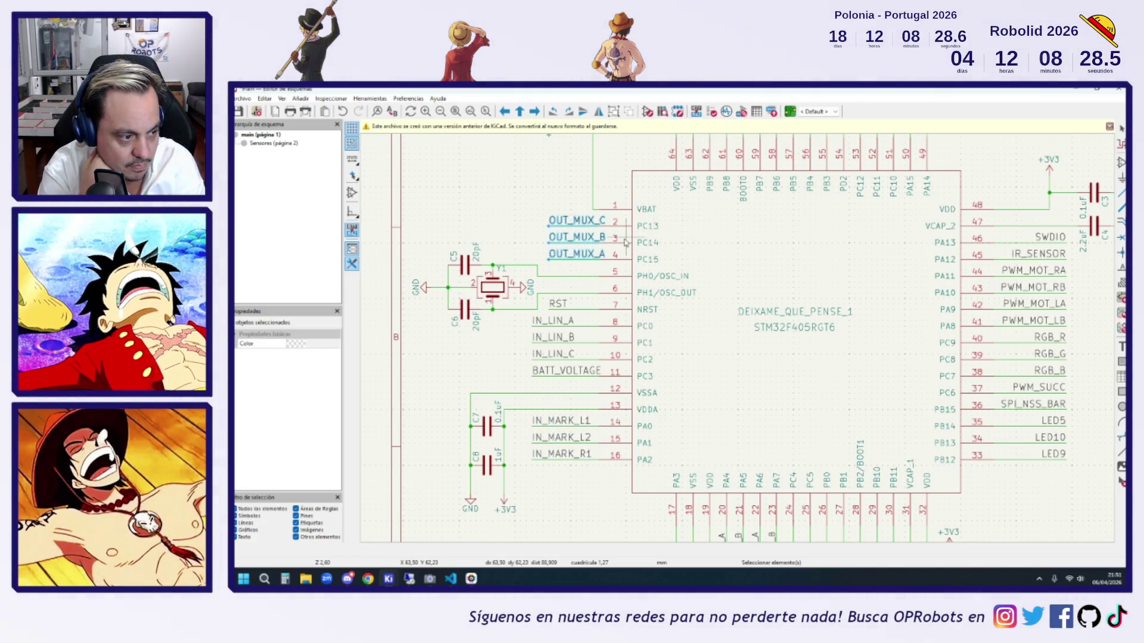
- Re-select the three IN_MARK labels, then OUT_MUX_A–C and the IN_LIN_A–C labels
{"action": "left_click_drag", "start_coordinate": [573, 494], "coordinate": [542, 418]}
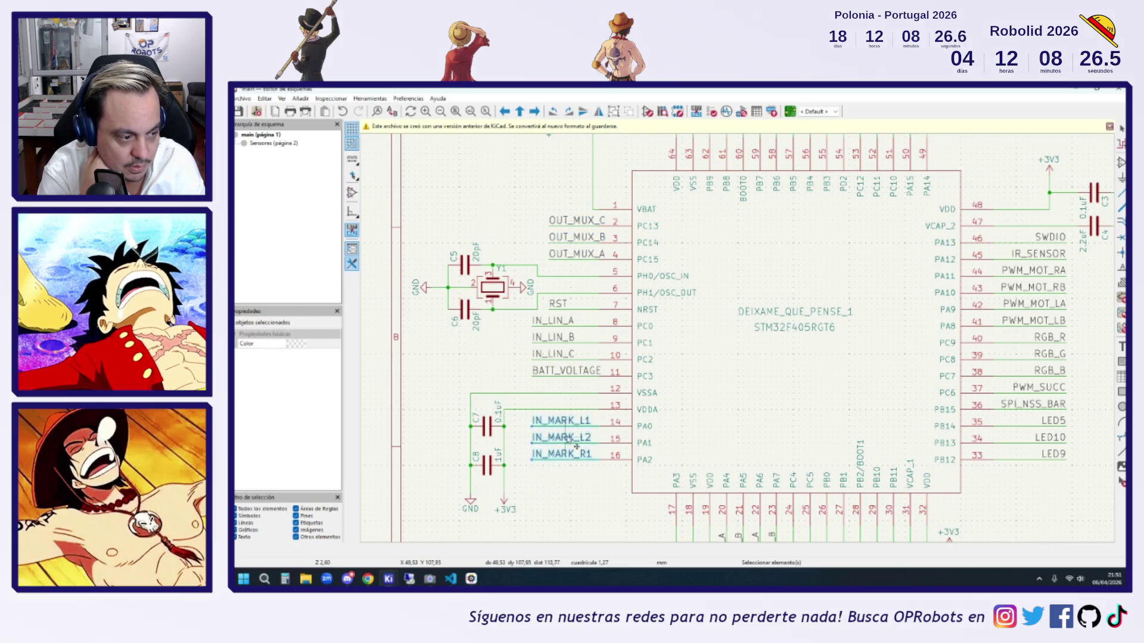
{"action": "left_click", "coordinate": [584, 490]}
{"action": "left_click_drag", "start_coordinate": [584, 489], "coordinate": [513, 397]}
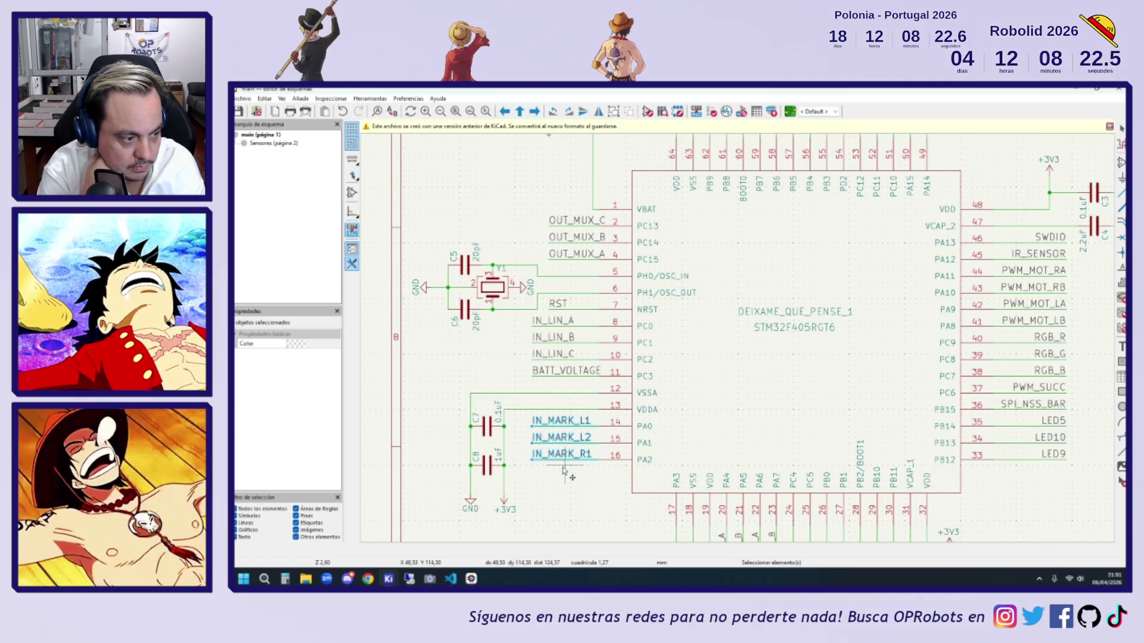
{"action": "left_click_drag", "start_coordinate": [587, 279], "coordinate": [535, 174]}
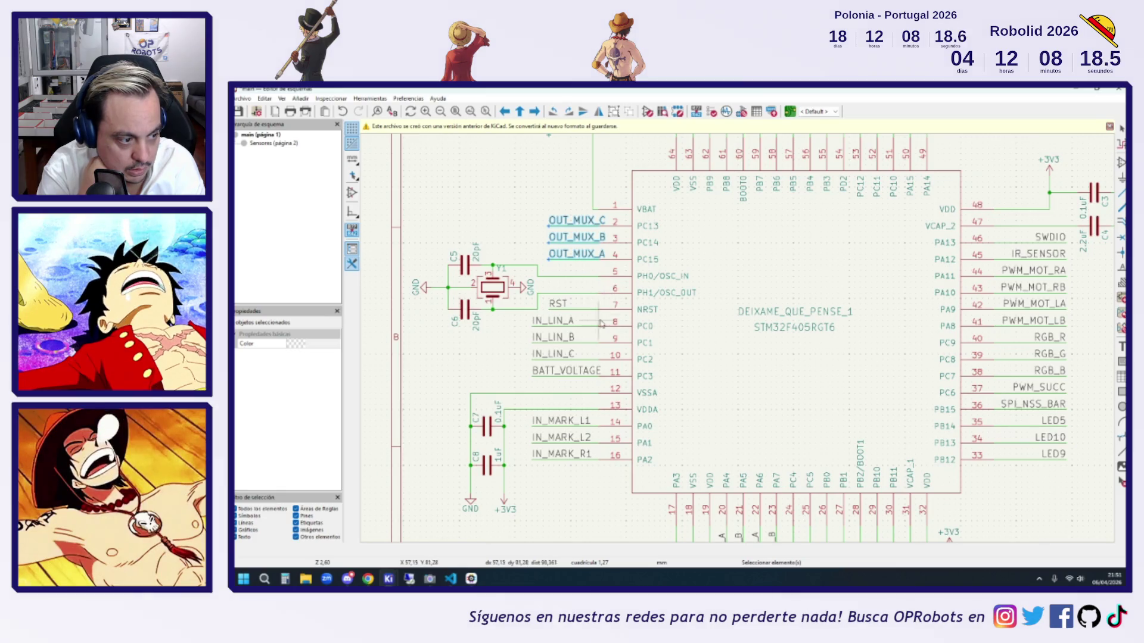
{"action": "mouse_move", "coordinate": [519, 315]}
{"action": "left_mouse_down"}
{"action": "mouse_move", "coordinate": [578, 364]}
{"action": "mouse_move", "coordinate": [548, 322]}
{"action": "left_mouse_up"}
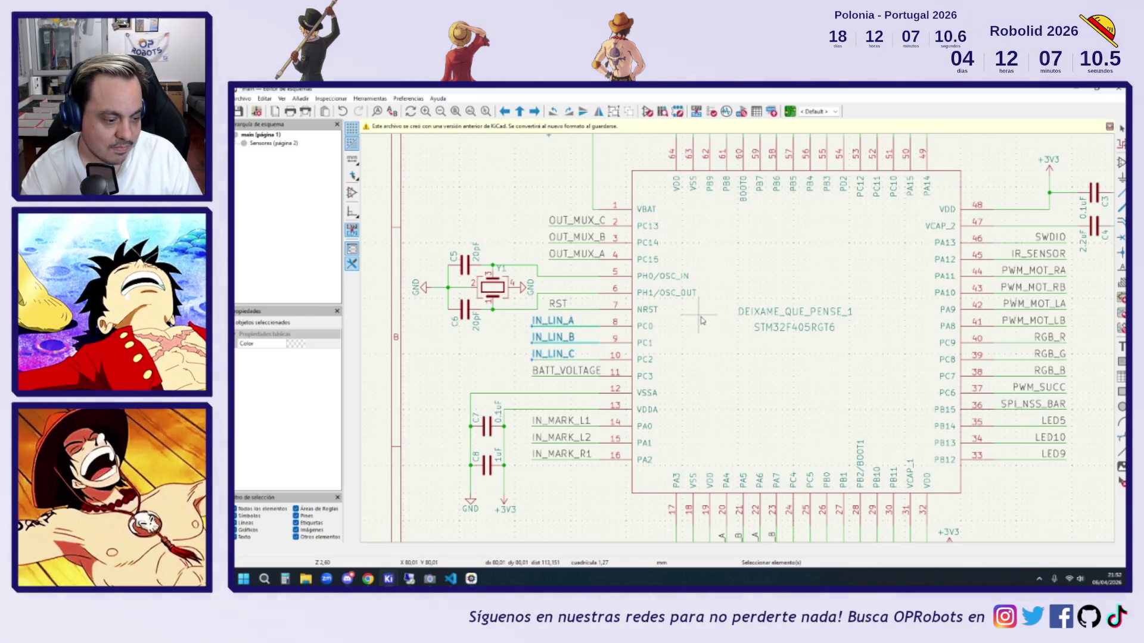
{"action": "left_click", "coordinate": [464, 369]}
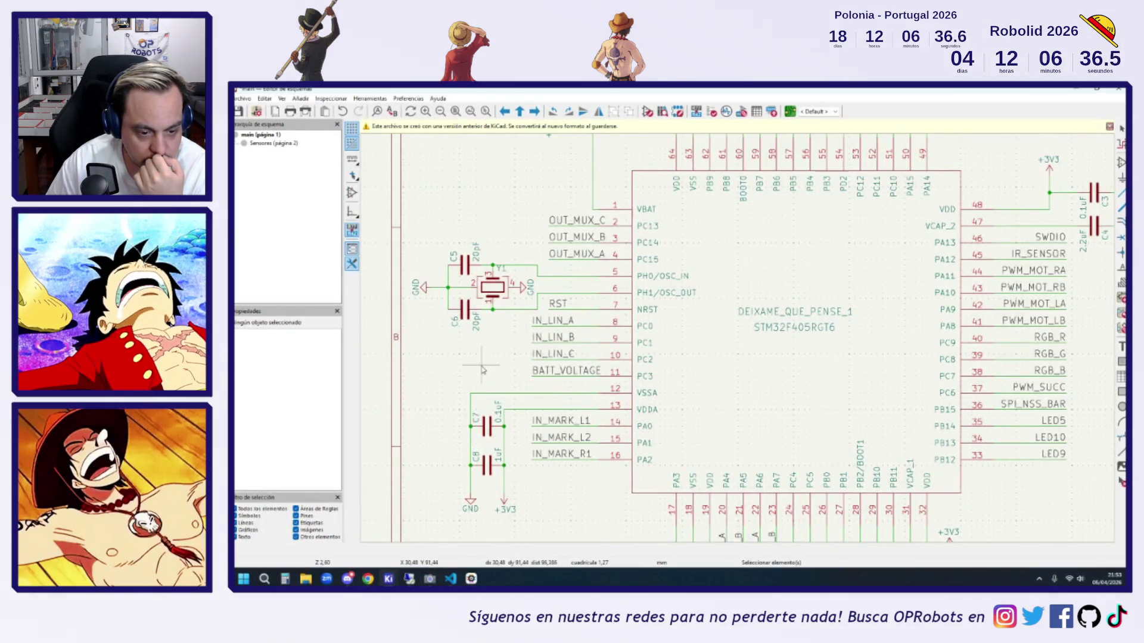
{"action": "left_click", "coordinate": [389, 578]}
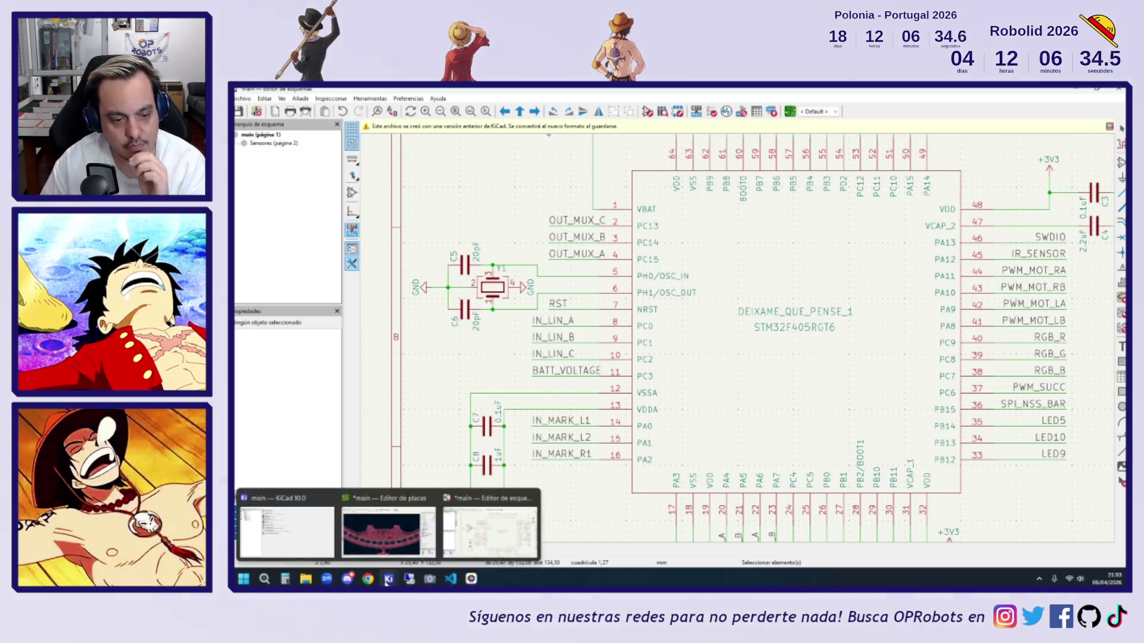
- Bring the PCB editor to the front and zoom in on the connector area
{"action": "left_click", "coordinate": [388, 512]}
{"action": "scroll", "coordinate": [509, 347], "scroll_direction": "up", "scroll_amount": 2}
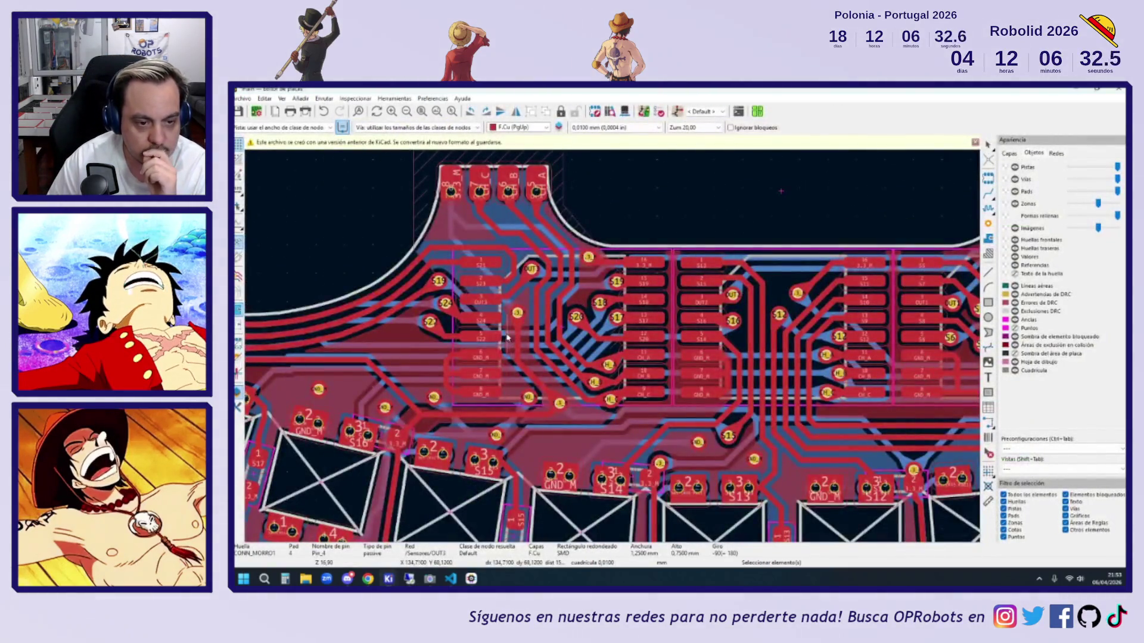
{"action": "scroll", "coordinate": [508, 333], "scroll_direction": "up", "scroll_amount": 2}
{"action": "scroll", "coordinate": [554, 278], "scroll_direction": "down", "scroll_amount": 2}
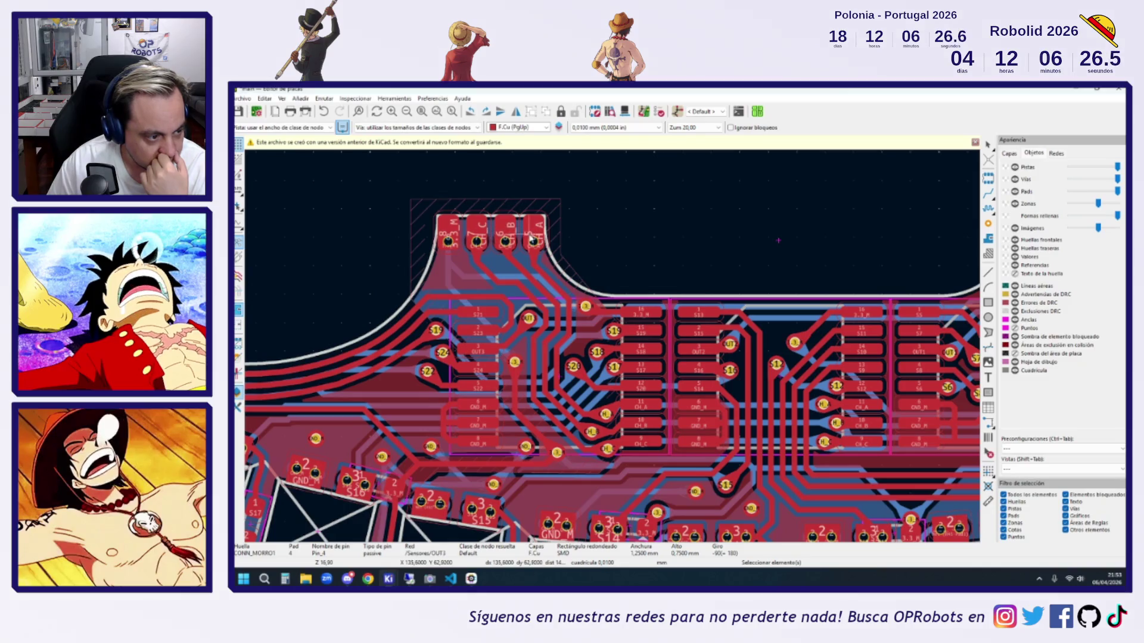
{"action": "scroll", "coordinate": [532, 240], "scroll_direction": "down", "scroll_amount": 2}
{"action": "scroll", "coordinate": [532, 241], "scroll_direction": "up", "scroll_amount": 2}
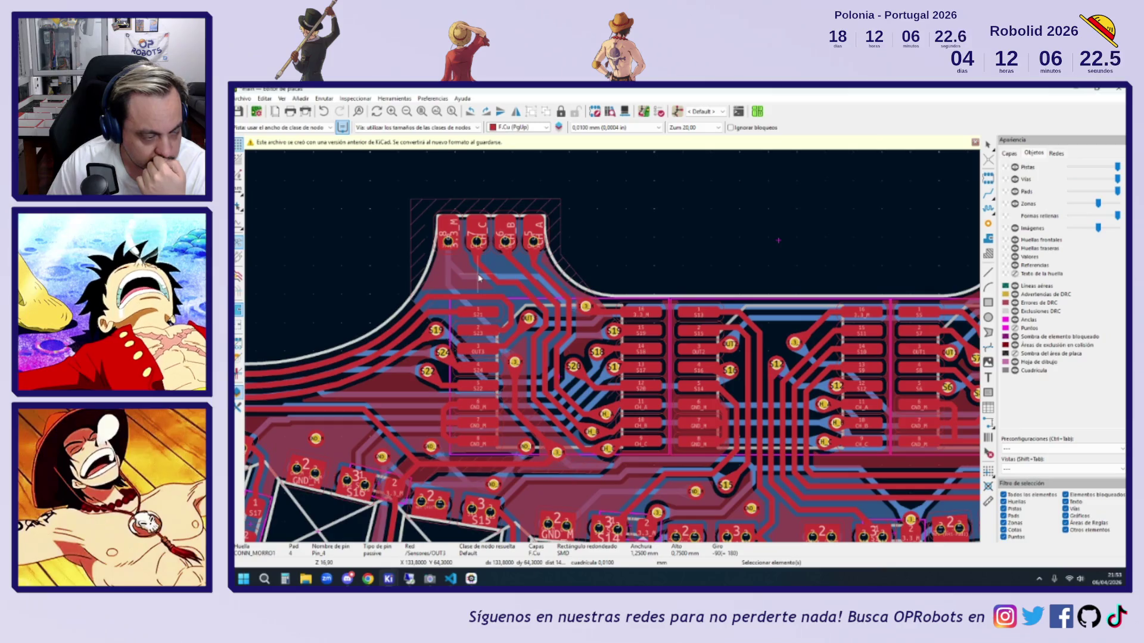
{"action": "scroll", "coordinate": [536, 262], "scroll_direction": "down", "scroll_amount": 3}
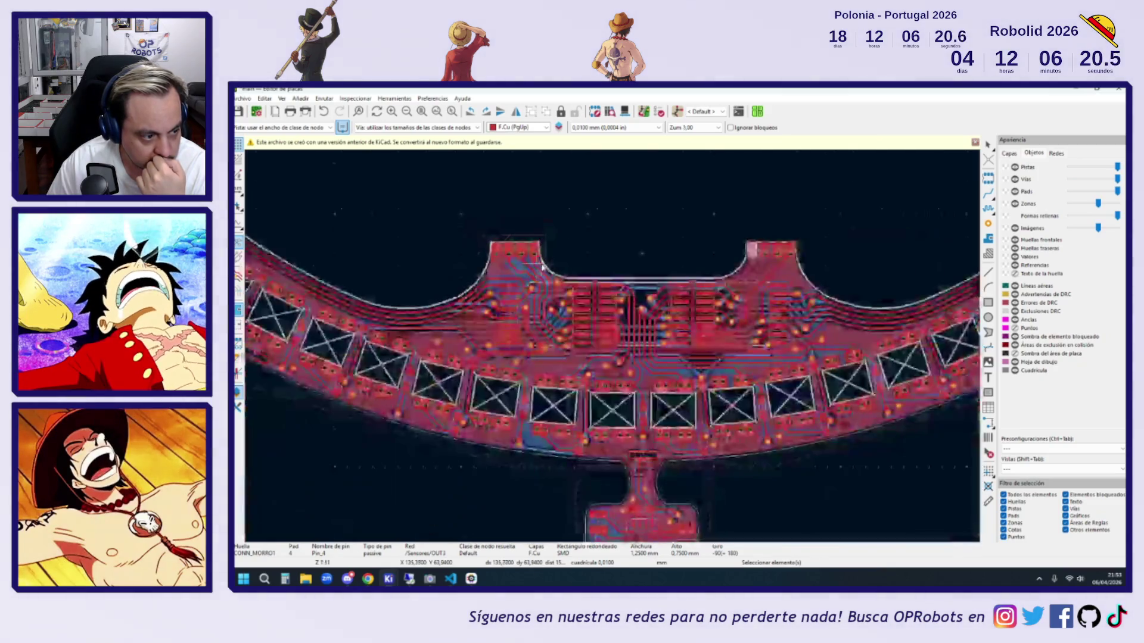
{"action": "scroll", "coordinate": [762, 265], "scroll_direction": "up", "scroll_amount": 2}
- Start routing a new track from the connector pad, then cancel it
{"action": "left_click", "coordinate": [988, 193]}
{"action": "left_click", "coordinate": [788, 243]}
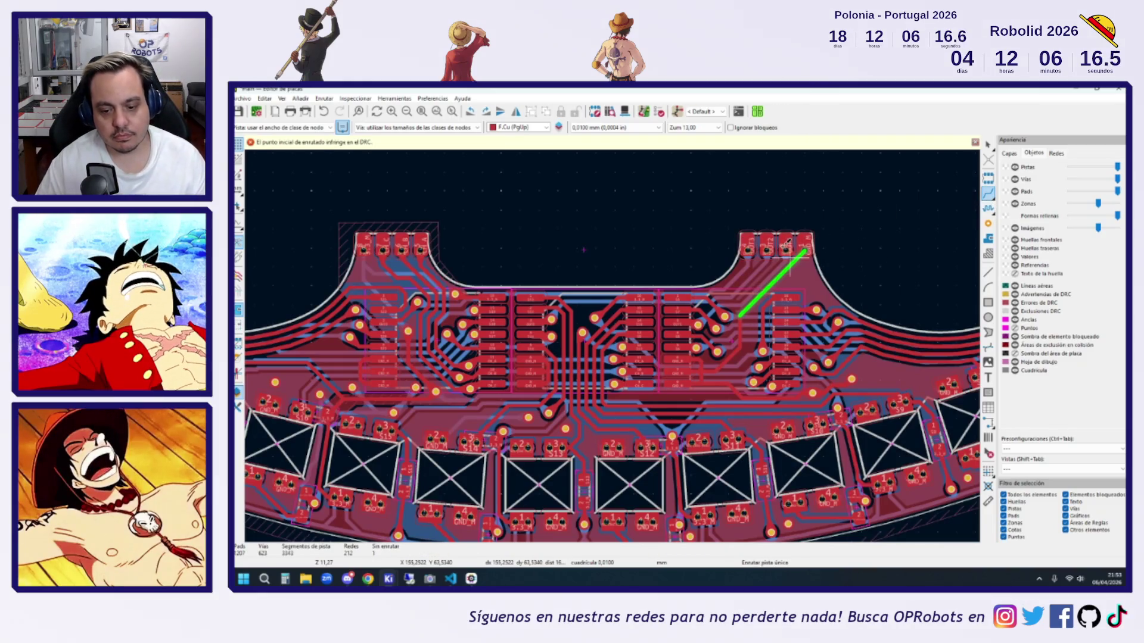
{"action": "key", "text": "Escape"}
{"action": "key", "text": "Escape"}
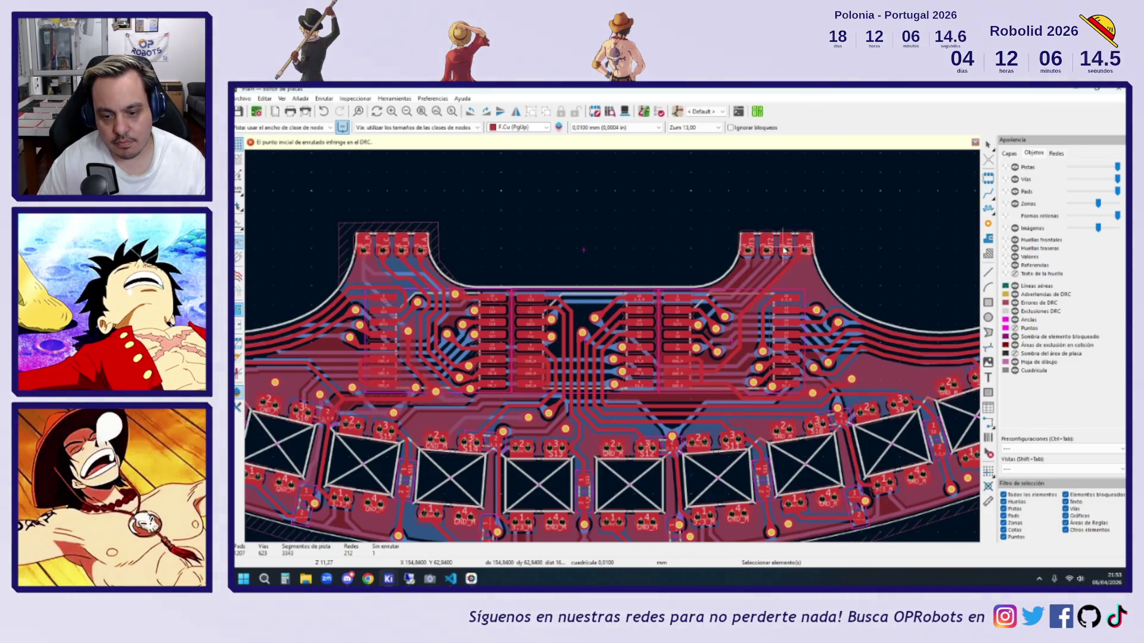
{"action": "scroll", "coordinate": [787, 246], "scroll_direction": "up", "scroll_amount": 2}
{"action": "key", "text": "x"}
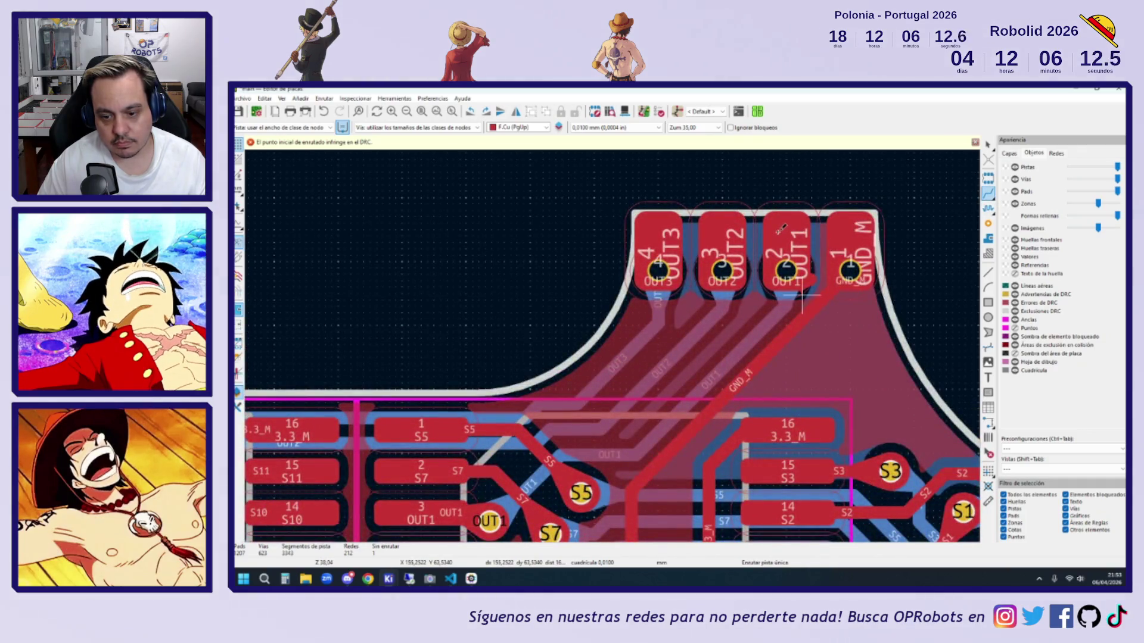
{"action": "left_click", "coordinate": [781, 230]}
{"action": "key", "text": "Escape"}
{"action": "key", "text": "Escape"}
- Select the diagonal OUT1 track, start re-routing it from its pad, cancel, and zoom out to the whole board
{"action": "left_click", "coordinate": [725, 368]}
{"action": "scroll", "coordinate": [726, 371], "scroll_direction": "down", "scroll_amount": 5}
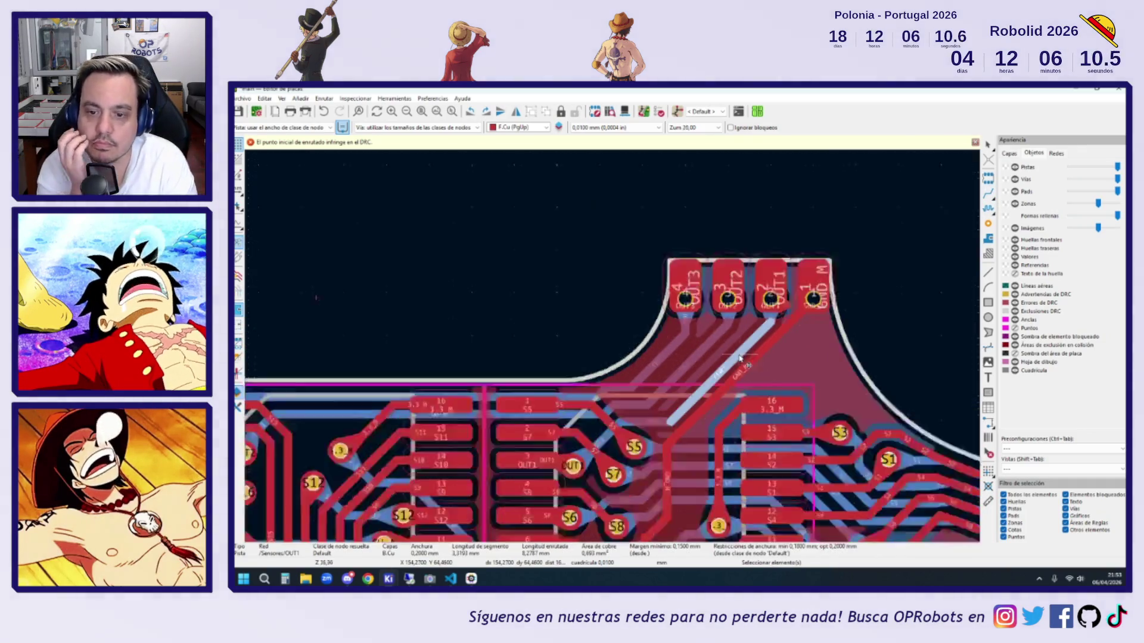
{"action": "scroll", "coordinate": [679, 400], "scroll_direction": "up", "scroll_amount": 2}
{"action": "left_click", "coordinate": [987, 194]}
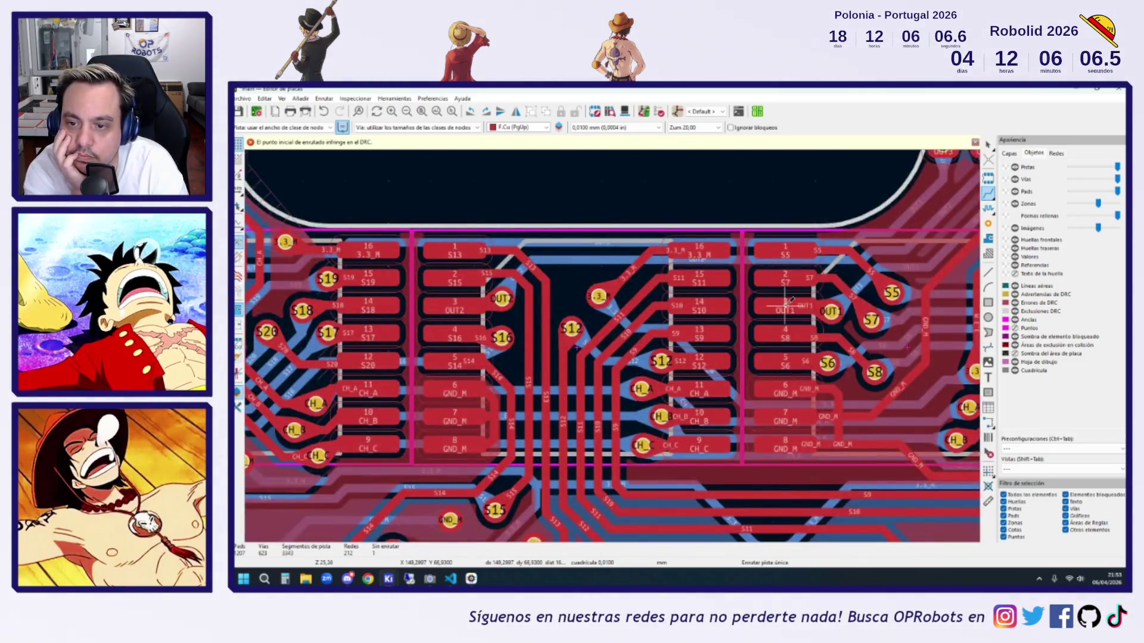
{"action": "left_click", "coordinate": [785, 306]}
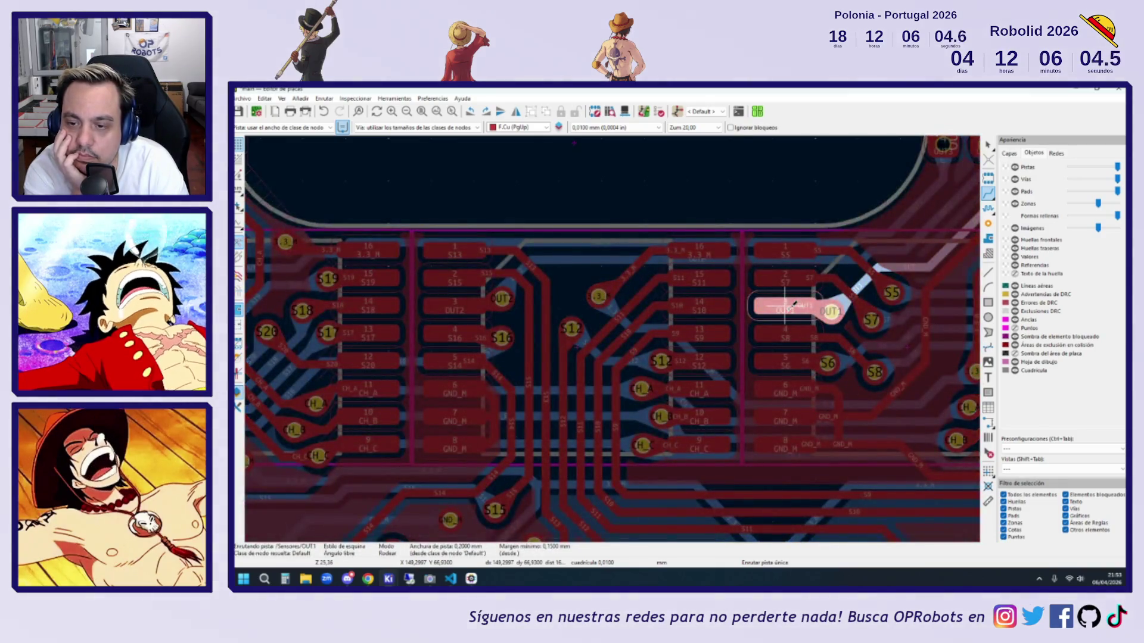
{"action": "key", "text": "Escape"}
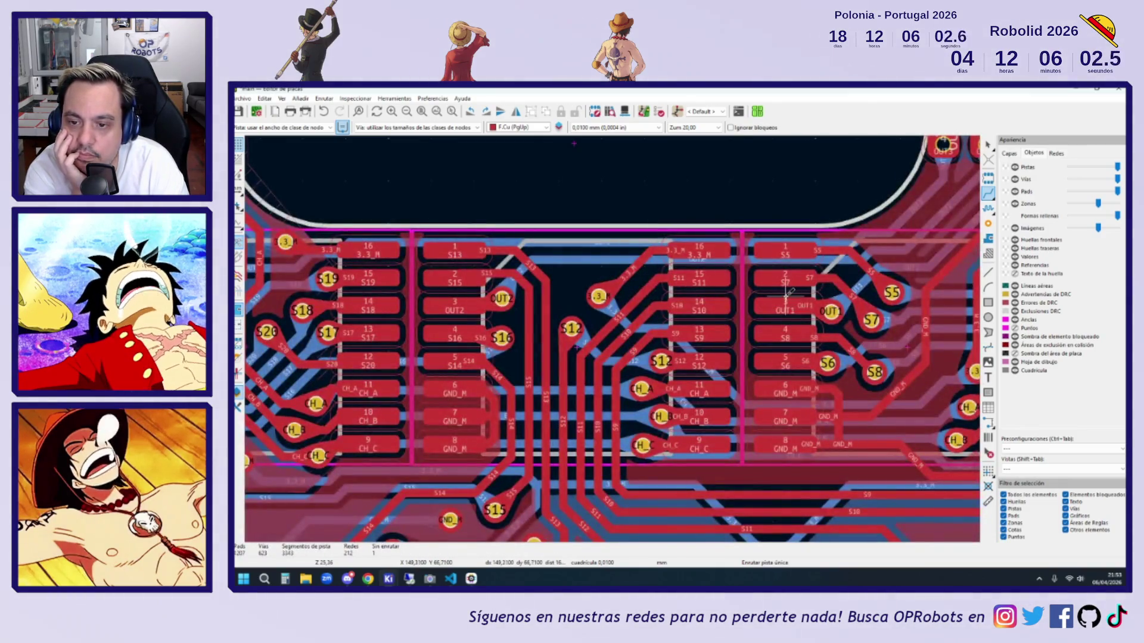
{"action": "scroll", "coordinate": [502, 298], "scroll_direction": "down", "scroll_amount": 3}
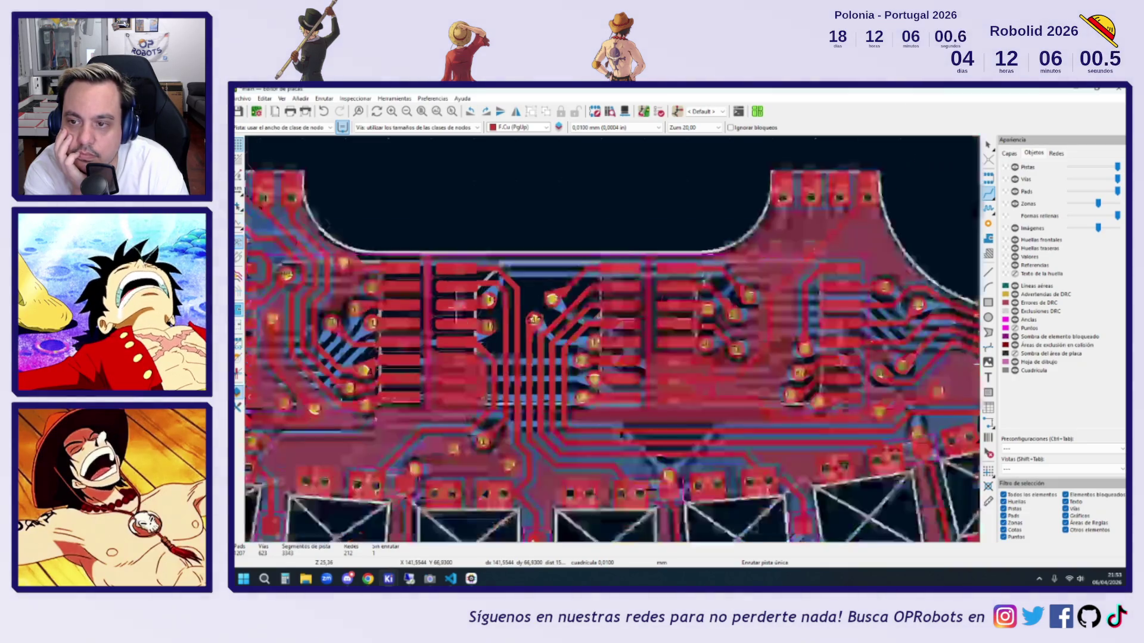
{"action": "scroll", "coordinate": [287, 306], "scroll_direction": "up", "scroll_amount": 3}
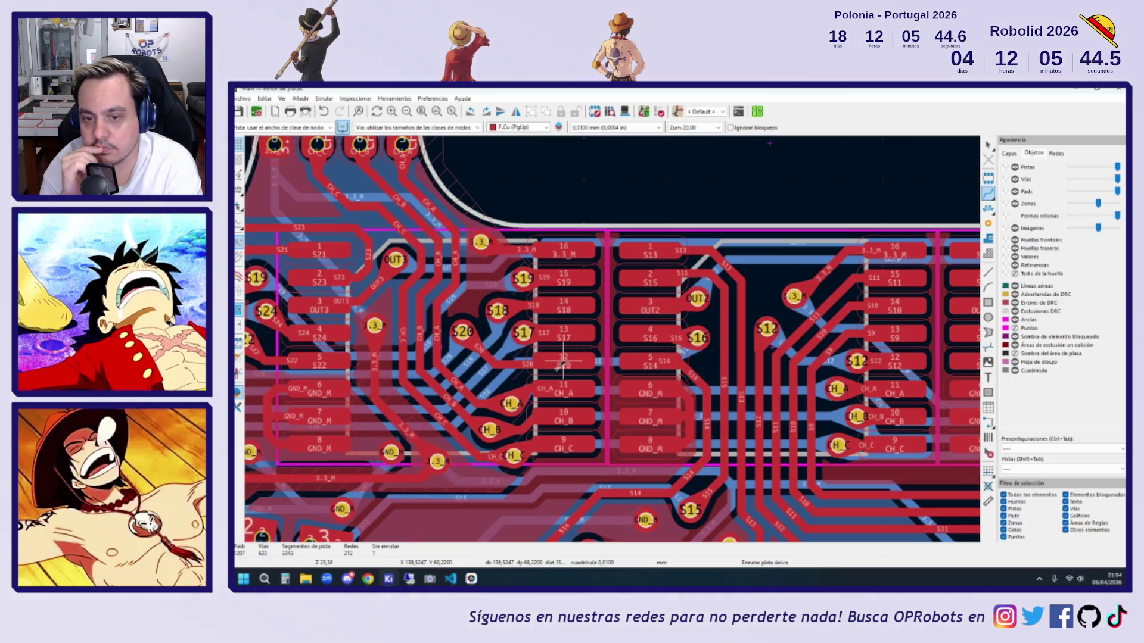
{"action": "scroll", "coordinate": [633, 321], "scroll_direction": "down", "scroll_amount": 5}
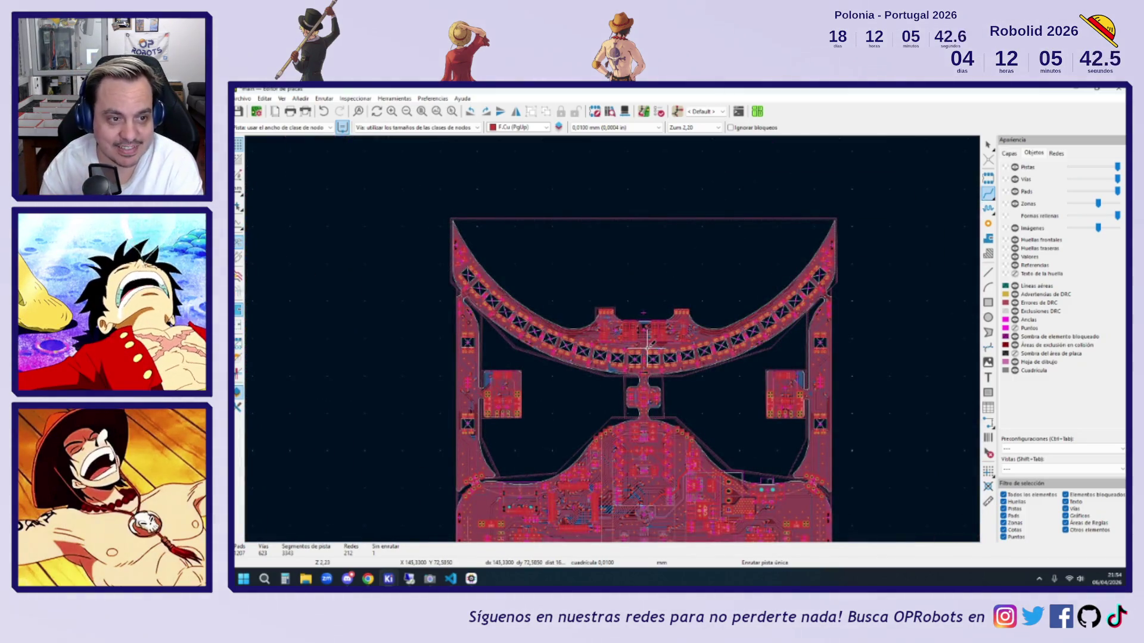